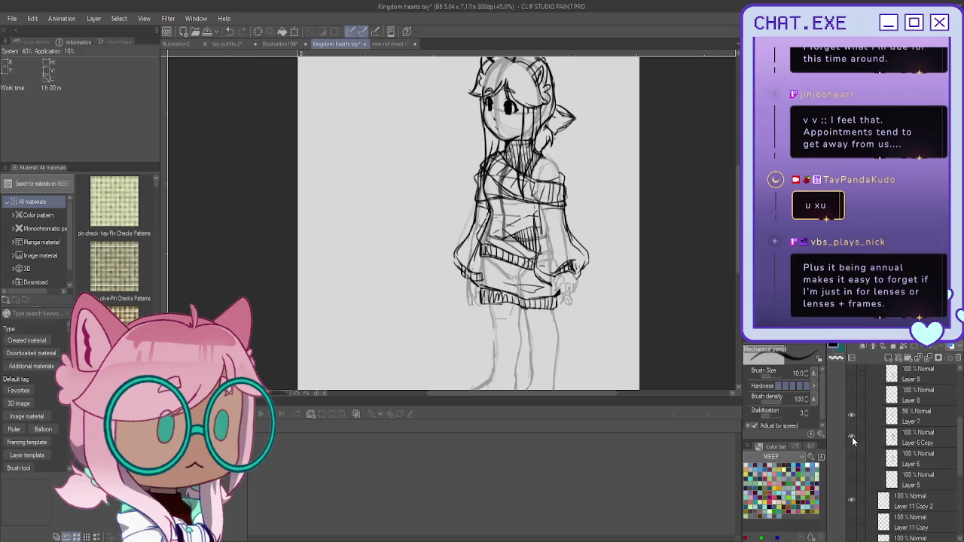
Hide the heavy sweater sketch and show the pants-and-belt sketch
left_click(852, 437)
scroll(852, 462, "up", 2)
scroll(853, 462, "up", 2)
scroll(852, 461, "up", 2)
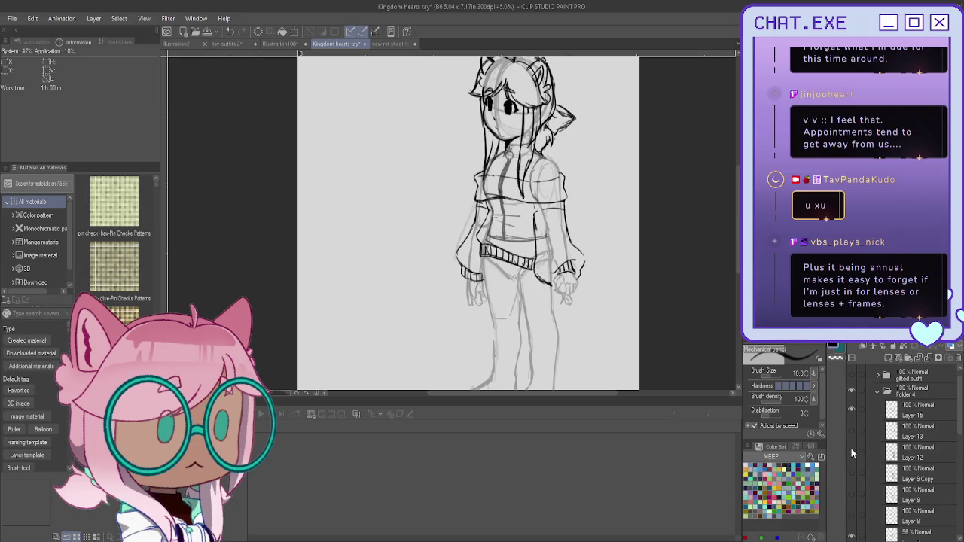
left_click(852, 451)
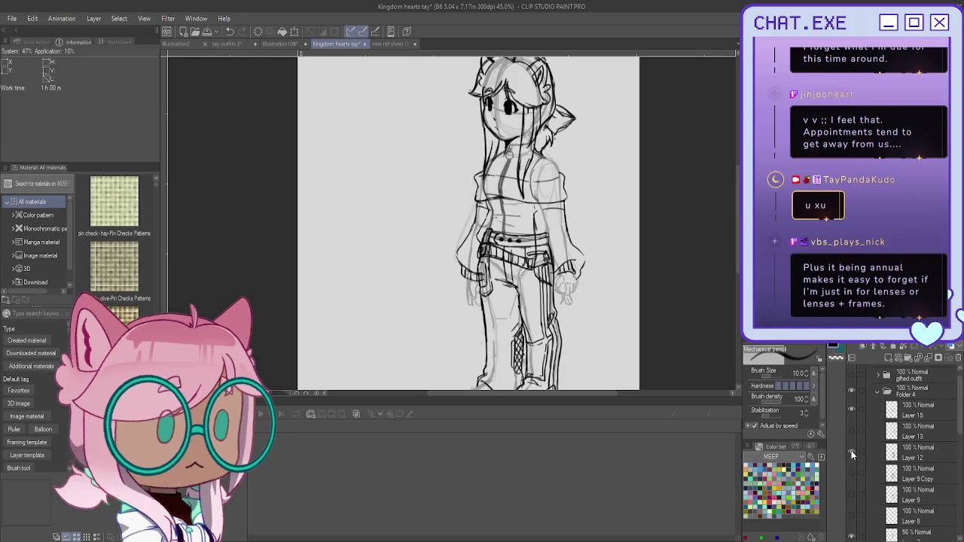
Compare the plaid pants sketch versions, then add Layer 17 above Layer 15
left_click(852, 450)
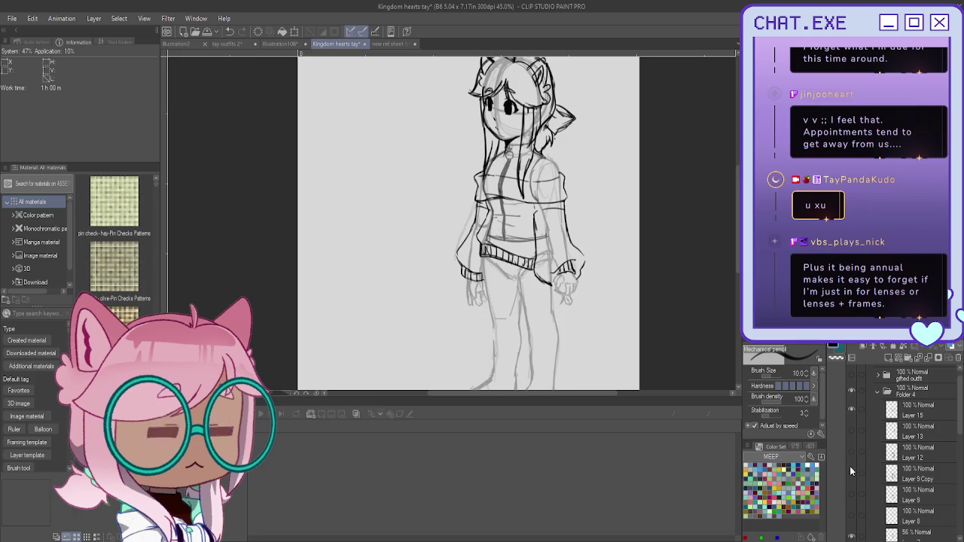
left_click(852, 472)
left_click(852, 472)
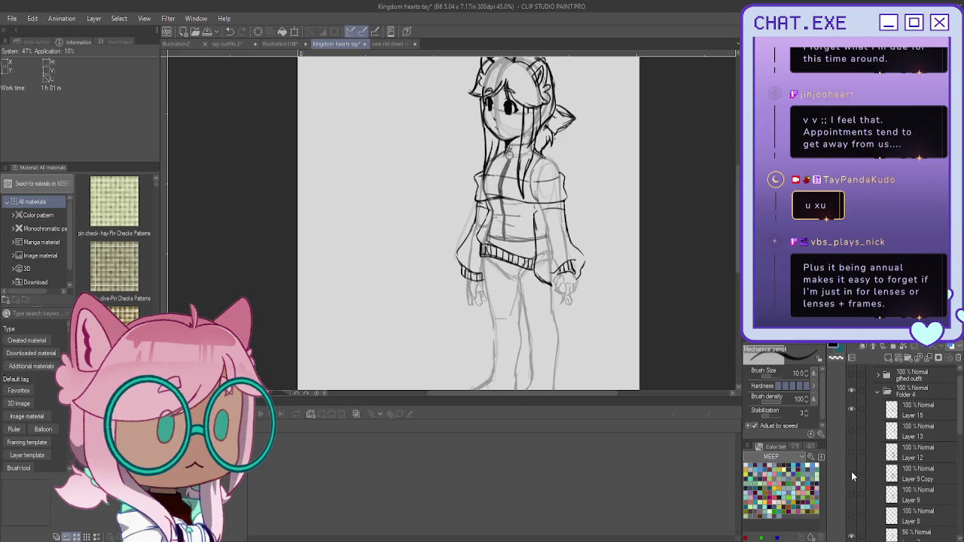
left_click(904, 412)
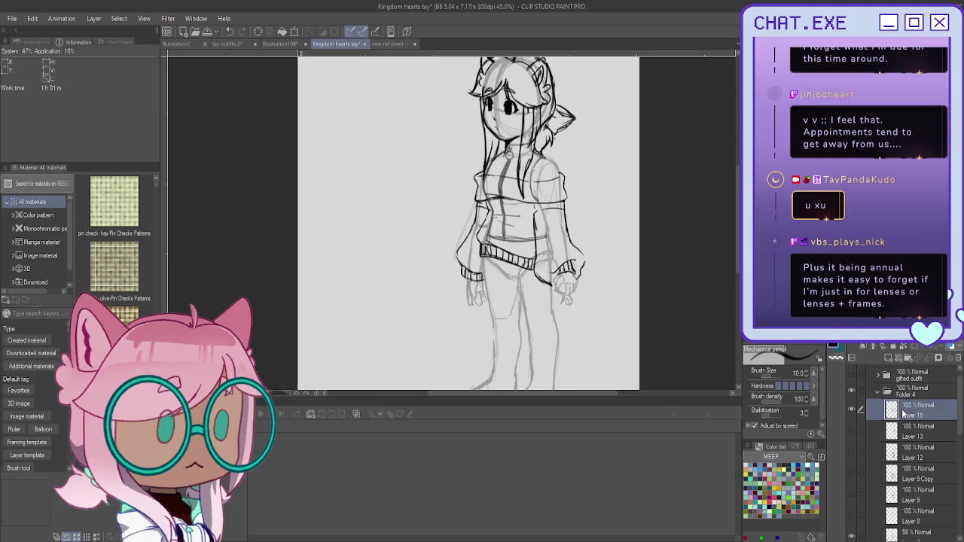
left_click(890, 359)
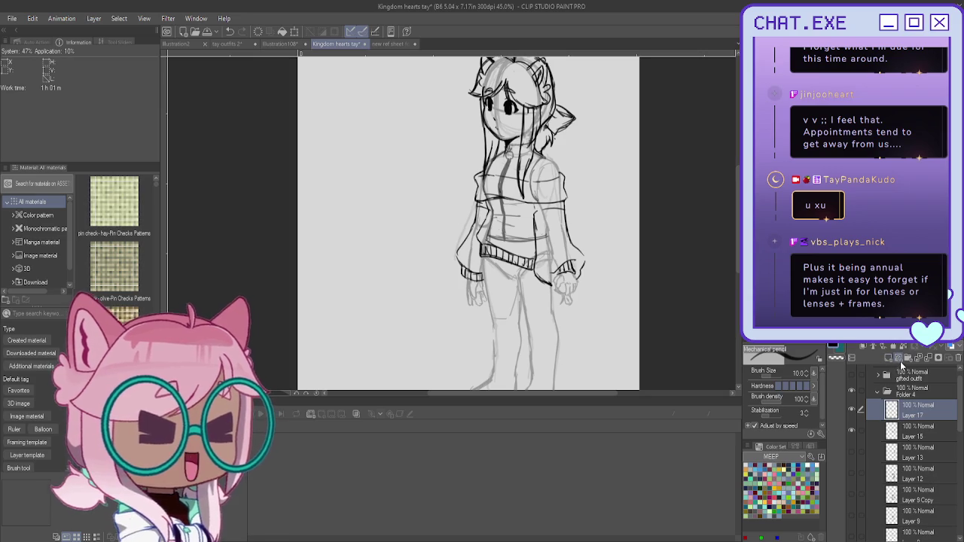
Zoom in on the legs and ink the vertical trouser leg lines
mouse_move(482, 249)
left_mouse_down()
mouse_move(523, 199)
mouse_move(503, 305)
left_mouse_up()
scroll(527, 211, "up", 2)
scroll(528, 211, "up", 2)
scroll(528, 211, "up", 1)
mouse_move(505, 265)
left_mouse_down()
mouse_move(503, 318)
mouse_move(520, 321)
left_mouse_up()
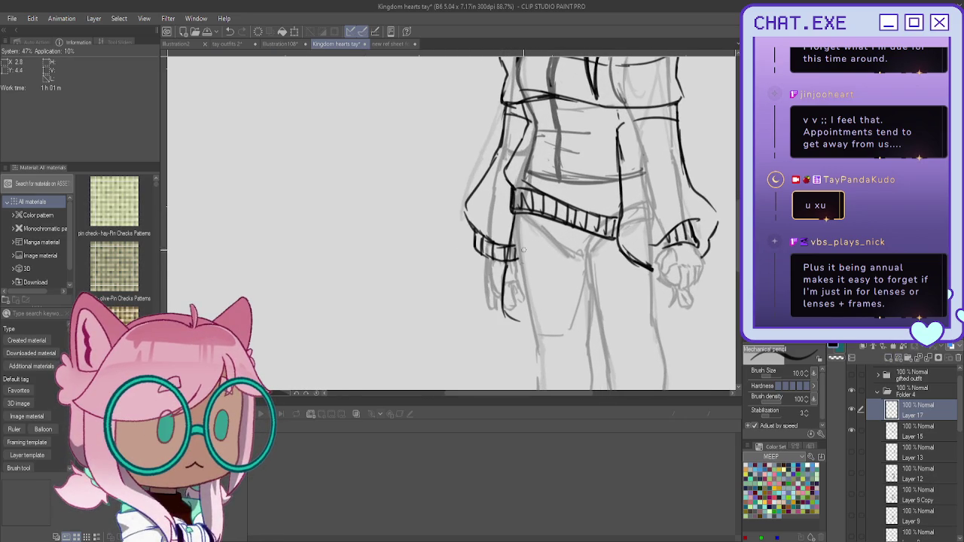
left_click_drag(543, 227, 536, 317)
left_click_drag(572, 230, 571, 333)
left_click_drag(606, 243, 612, 341)
left_click_drag(657, 268, 660, 332)
left_click_drag(678, 296, 686, 332)
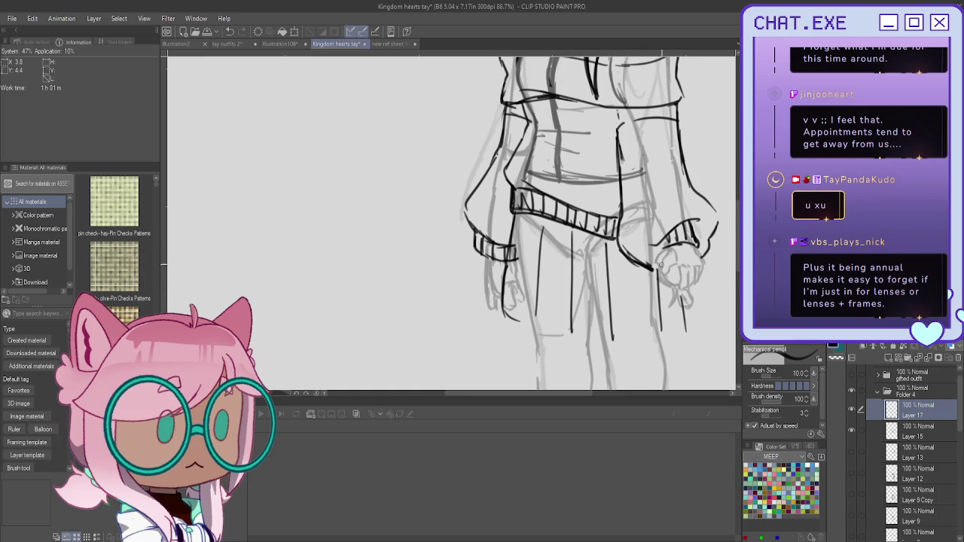
Ink the trouser cuff hems and side lines, undoing one stray hem stroke
left_click_drag(615, 341, 536, 347)
left_click_drag(509, 295, 509, 336)
key("ctrl+z")
key("ctrl+z")
key("ctrl+z")
key("ctrl+z")
key("ctrl+z")
key("ctrl+z")
key("ctrl+z")
mouse_move(683, 309)
left_mouse_down()
mouse_move(683, 323)
mouse_move(656, 335)
mouse_move(636, 315)
left_mouse_up()
mouse_move(654, 272)
left_mouse_down()
mouse_move(645, 320)
mouse_move(631, 324)
left_mouse_up()
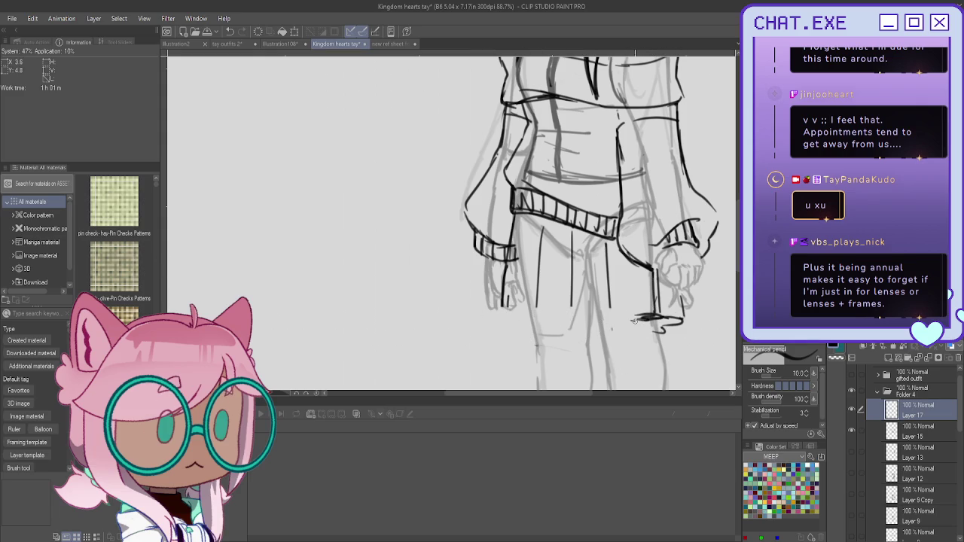
mouse_move(607, 265)
left_mouse_down()
mouse_move(608, 318)
mouse_move(567, 315)
left_mouse_up()
left_click_drag(571, 260, 573, 303)
mouse_move(588, 247)
left_mouse_down()
mouse_move(587, 300)
mouse_move(559, 324)
mouse_move(524, 325)
left_mouse_up()
left_click_drag(526, 226, 517, 327)
left_click_drag(503, 274, 503, 332)
Zoom back out and add Layer 18 above Layer 17
scroll(497, 226, "down", 2)
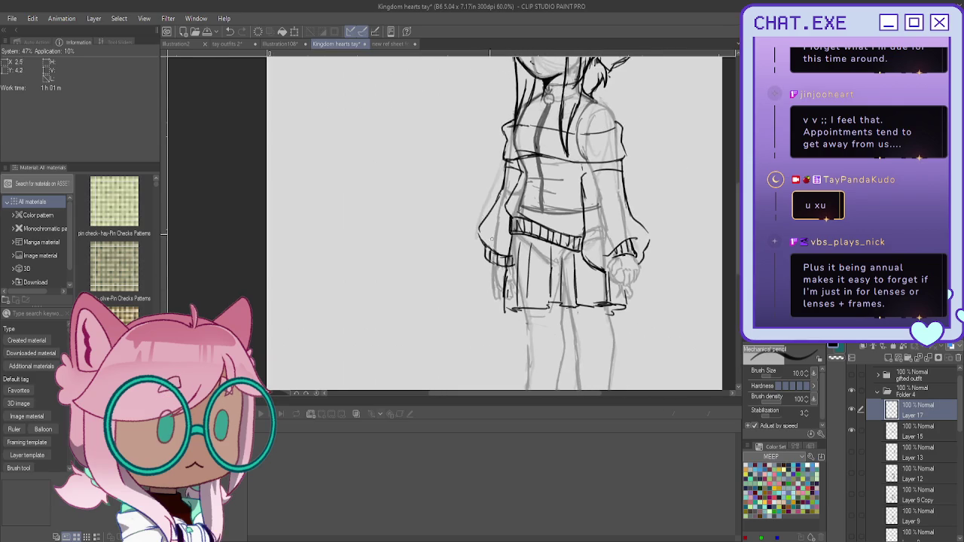
scroll(481, 175, "down", 2)
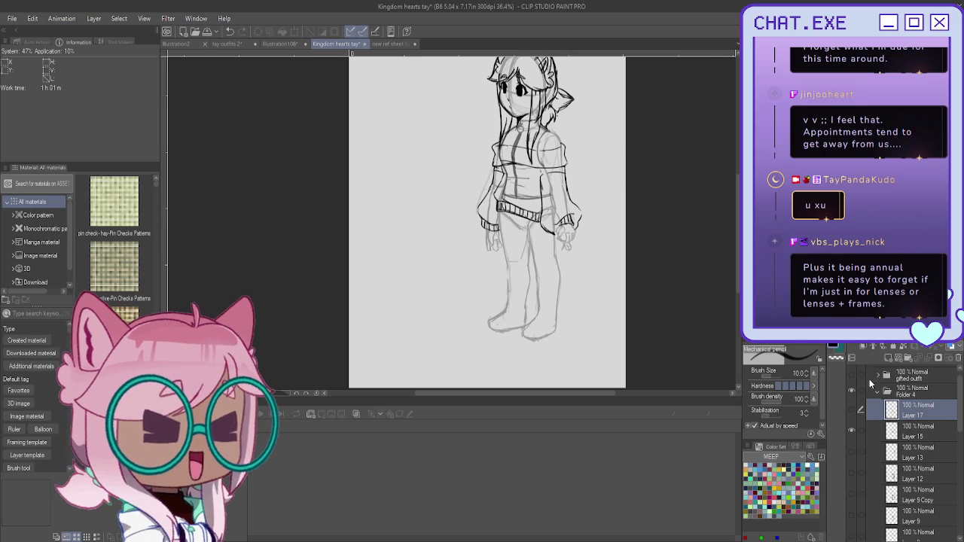
left_click(889, 359)
Ink the outer edges, inner lines and crotch line of both thighs
scroll(512, 383, "up", 2)
scroll(511, 223, "up", 1)
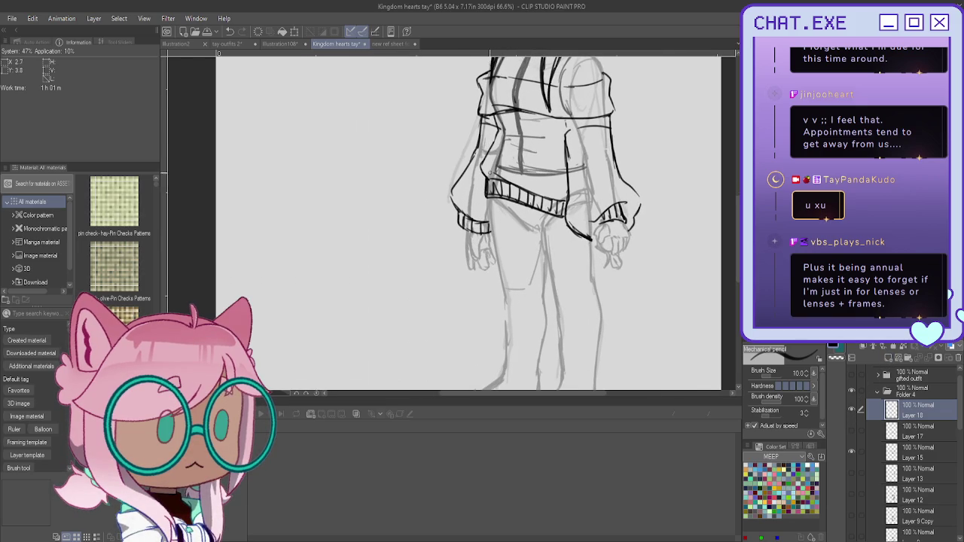
left_click_drag(491, 220, 501, 294)
mouse_move(534, 229)
left_mouse_down()
mouse_move(520, 224)
mouse_move(546, 255)
mouse_move(555, 298)
left_mouse_up()
left_click_drag(544, 256, 562, 342)
left_click_drag(590, 252, 603, 351)
left_click_drag(578, 231, 574, 317)
scroll(580, 270, "down", 2)
scroll(579, 275, "up", 1)
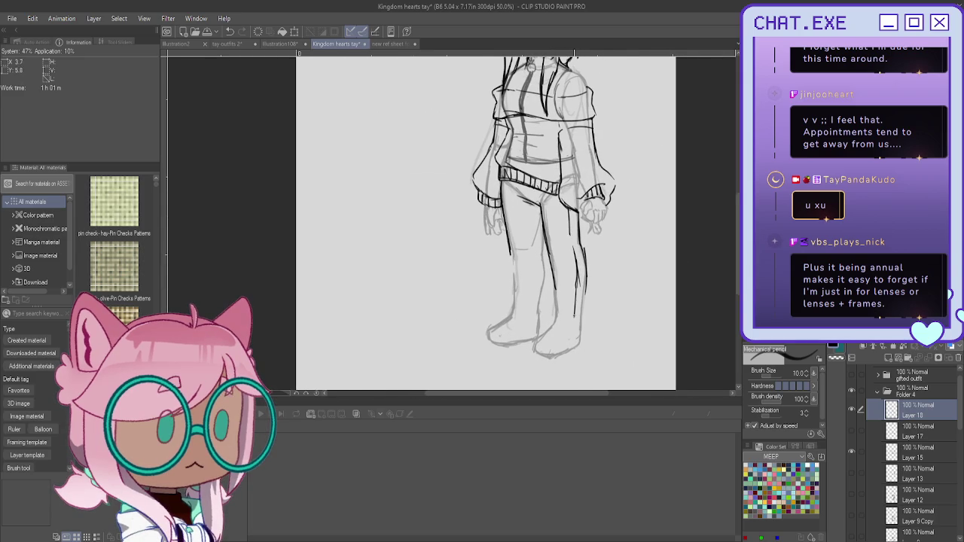
Continue both legs down to the feet, darkening the inner right leg line
left_click_drag(536, 213, 533, 324)
mouse_move(543, 268)
left_mouse_down()
mouse_move(539, 312)
mouse_move(532, 325)
mouse_move(514, 325)
left_mouse_up()
mouse_move(511, 249)
left_mouse_down()
mouse_move(517, 327)
mouse_move(537, 319)
left_mouse_up()
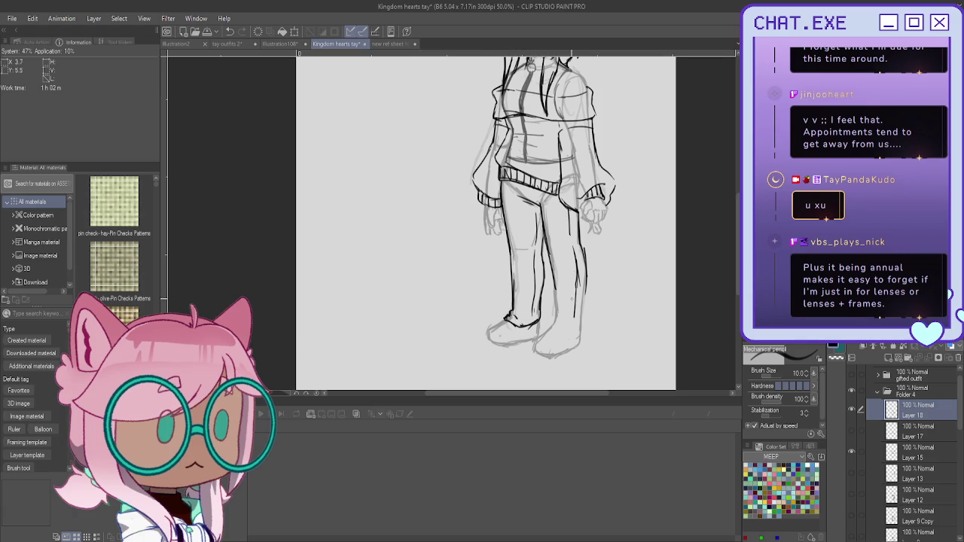
mouse_move(583, 295)
left_mouse_down()
mouse_move(580, 329)
mouse_move(565, 340)
left_mouse_up()
mouse_move(556, 280)
left_mouse_down()
mouse_move(560, 341)
mouse_move(535, 346)
left_mouse_up()
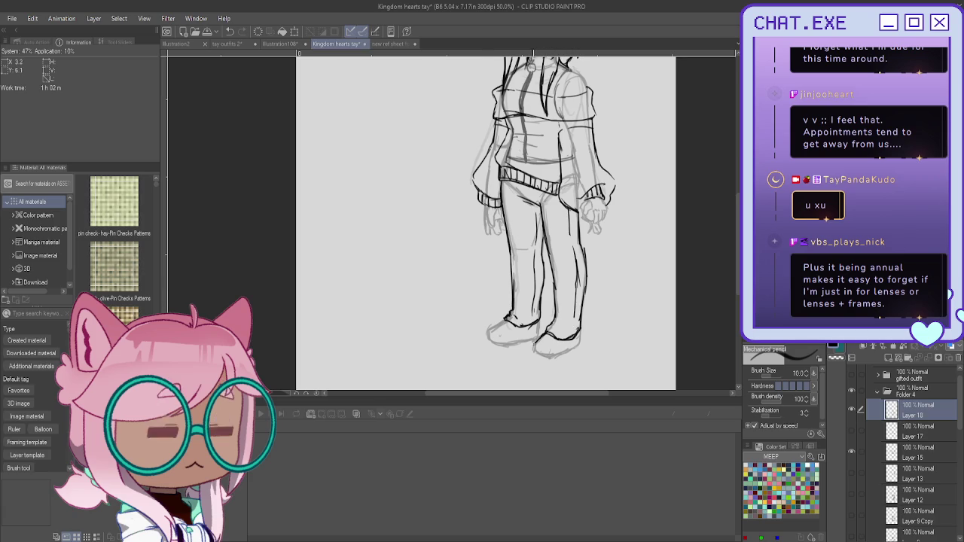
scroll(527, 226, "down", 2)
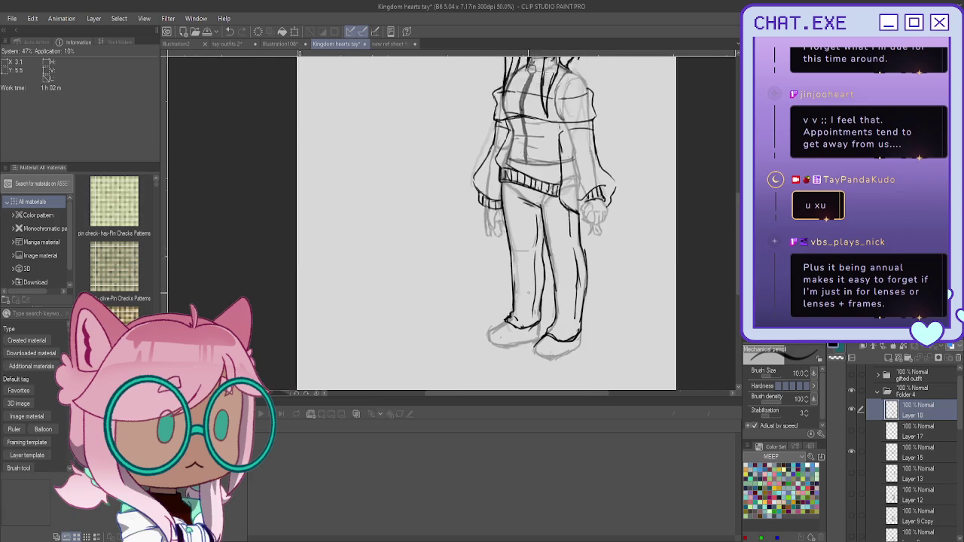
scroll(550, 227, "down", 1)
scroll(550, 151, "up", 1)
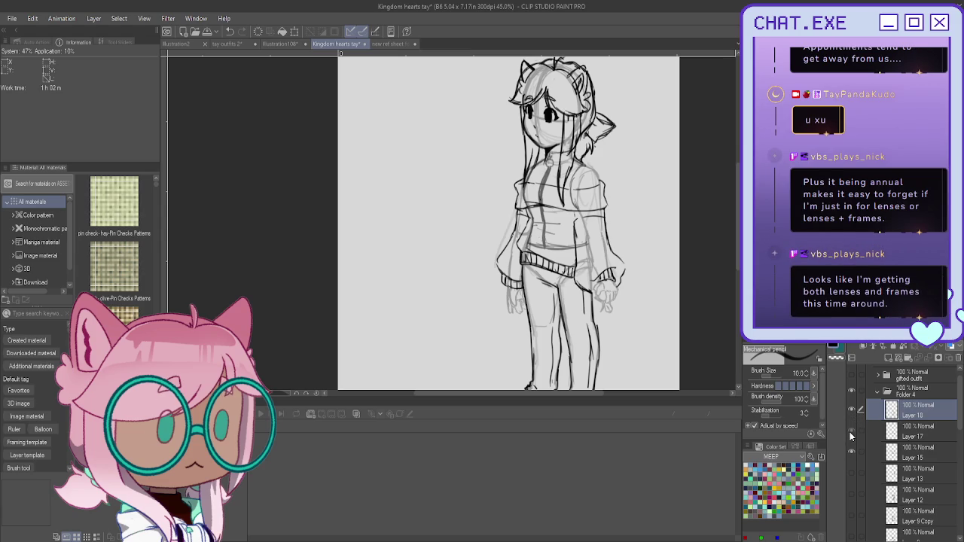
Group Layers 18, 17 and 15 into Folder 5, hide it, and move it above Folder 4
left_click(862, 430)
left_click(861, 451)
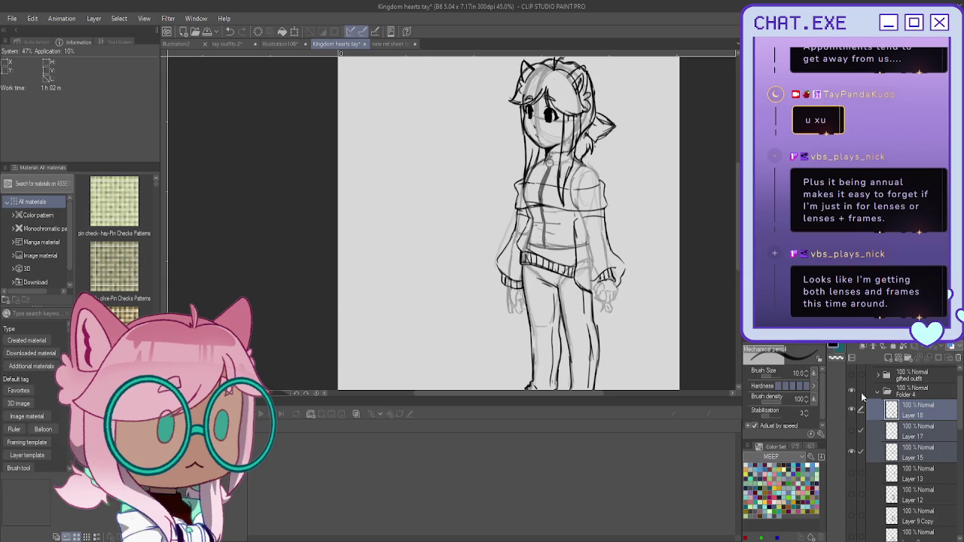
key("ctrl+g")
left_click(886, 408)
left_click(852, 408)
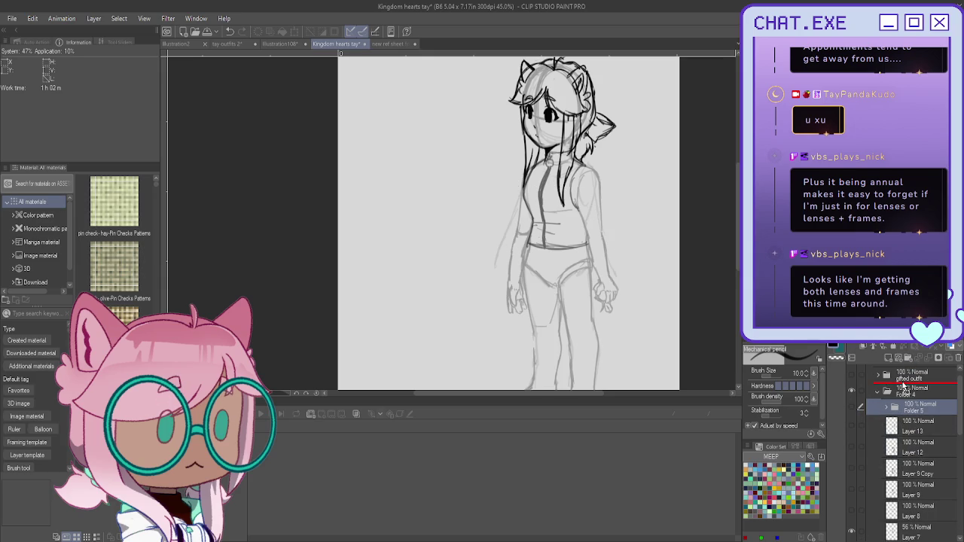
left_click_drag(912, 407, 908, 388)
Select Layer 13, briefly check its sleeve strokes, and show the plaid pants sketch
left_click(872, 434)
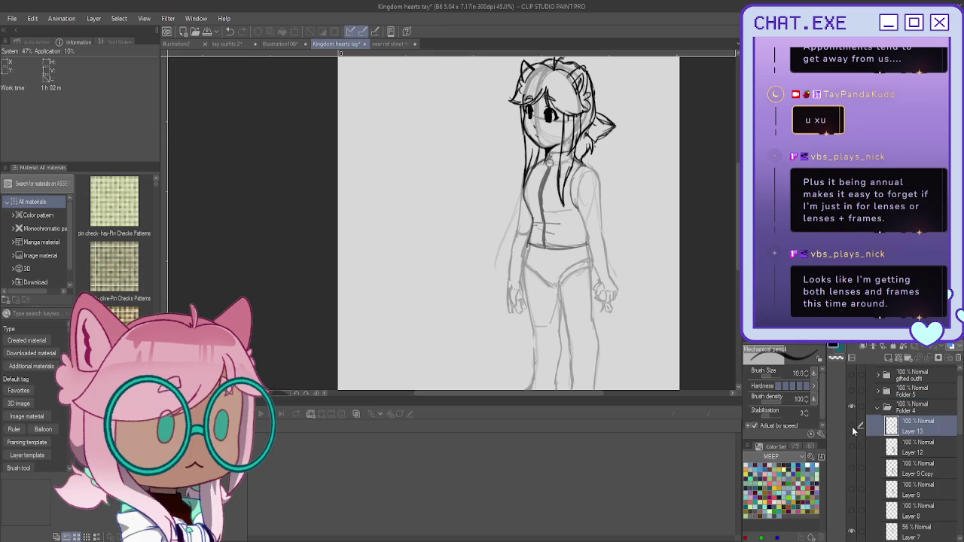
left_click(853, 428)
left_click(853, 428)
left_click(852, 467)
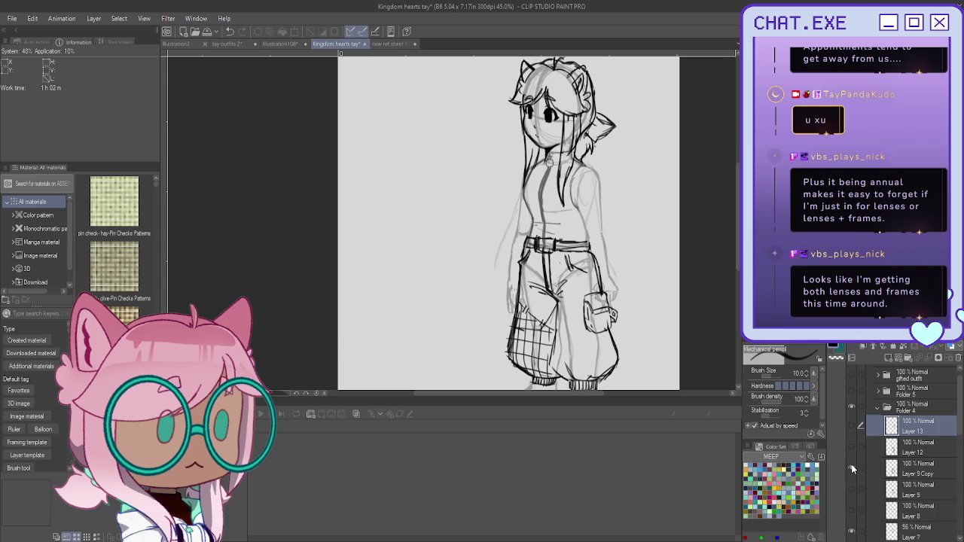
Add Layer 19 above Layer 13 and ink the armband, arm and wrist cuff
left_click(888, 357)
scroll(508, 222, "up", 2)
scroll(509, 222, "up", 1)
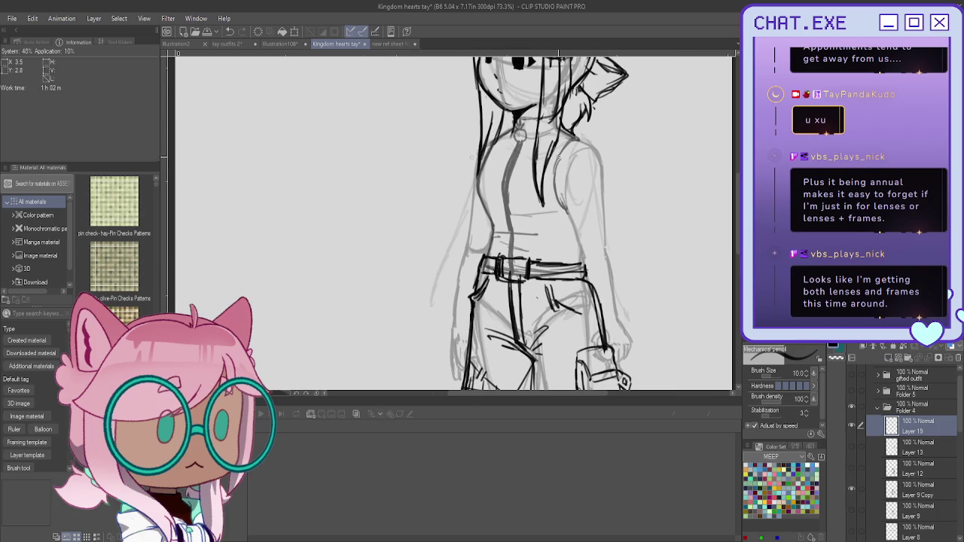
mouse_move(601, 201)
left_mouse_down()
mouse_move(574, 214)
mouse_move(601, 202)
mouse_move(607, 217)
mouse_move(578, 226)
mouse_move(610, 241)
mouse_move(635, 288)
mouse_move(624, 333)
mouse_move(599, 329)
left_mouse_up()
mouse_move(621, 318)
left_mouse_down()
mouse_move(611, 324)
mouse_move(622, 333)
mouse_move(611, 328)
left_mouse_up()
left_click_drag(615, 324, 605, 333)
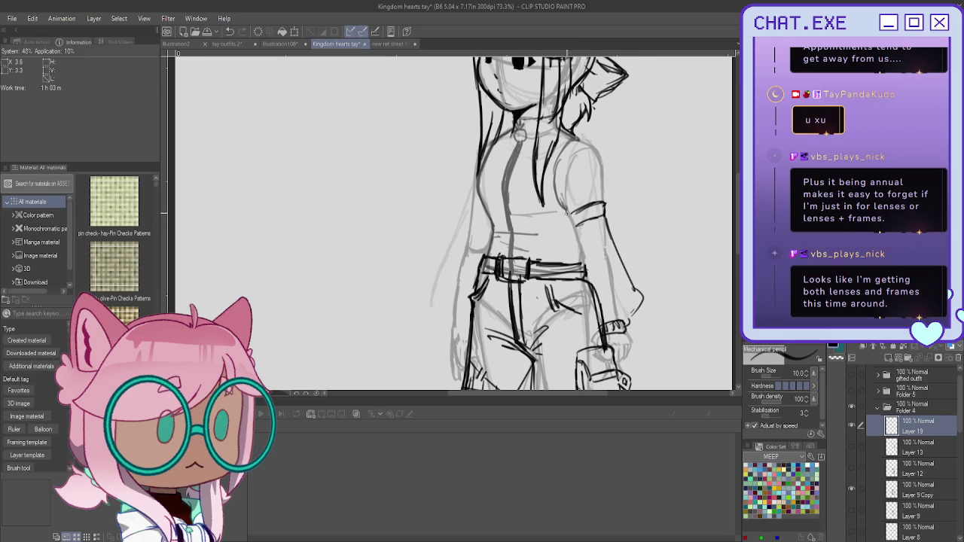
mouse_move(567, 220)
left_mouse_down()
mouse_move(579, 230)
mouse_move(568, 306)
mouse_move(597, 333)
left_mouse_up()
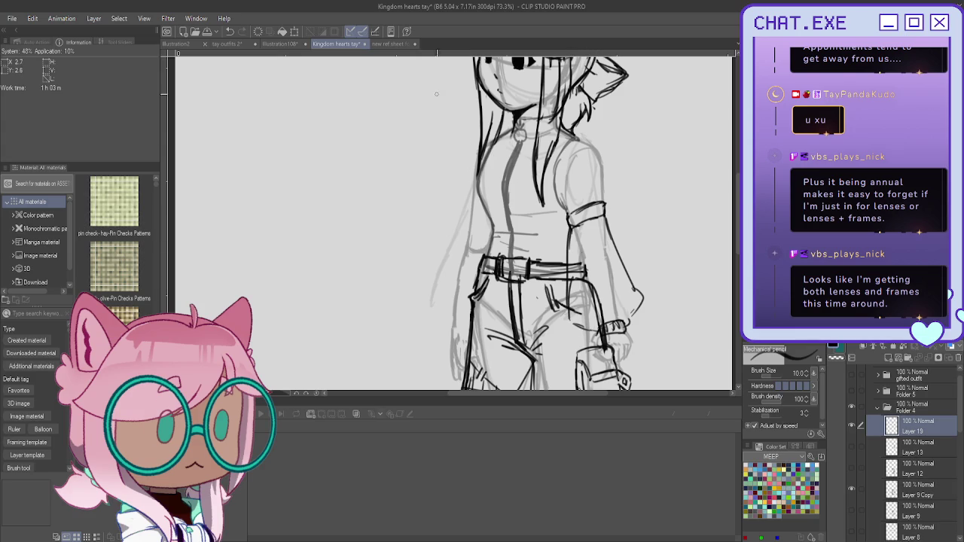
mouse_move(622, 301)
left_mouse_down()
mouse_move(618, 324)
mouse_move(612, 318)
left_mouse_up()
Ink the left side outline of the torso
mouse_move(491, 216)
left_mouse_down()
mouse_move(471, 213)
mouse_move(485, 198)
mouse_move(464, 235)
left_mouse_up()
mouse_move(453, 271)
left_mouse_down()
mouse_move(438, 313)
mouse_move(452, 325)
mouse_move(449, 316)
left_mouse_up()
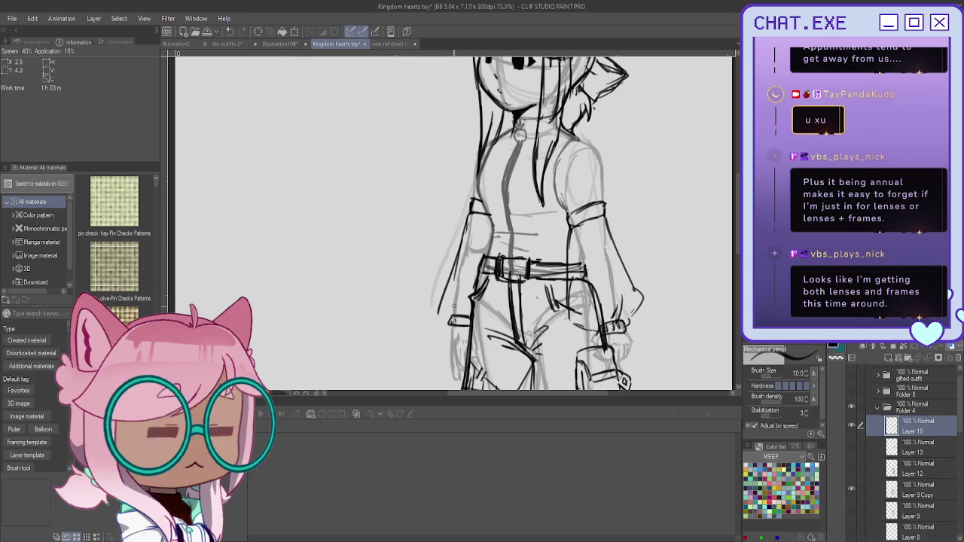
mouse_move(462, 212)
left_mouse_down()
mouse_move(437, 300)
mouse_move(468, 312)
mouse_move(476, 324)
mouse_move(460, 329)
mouse_move(469, 327)
left_mouse_up()
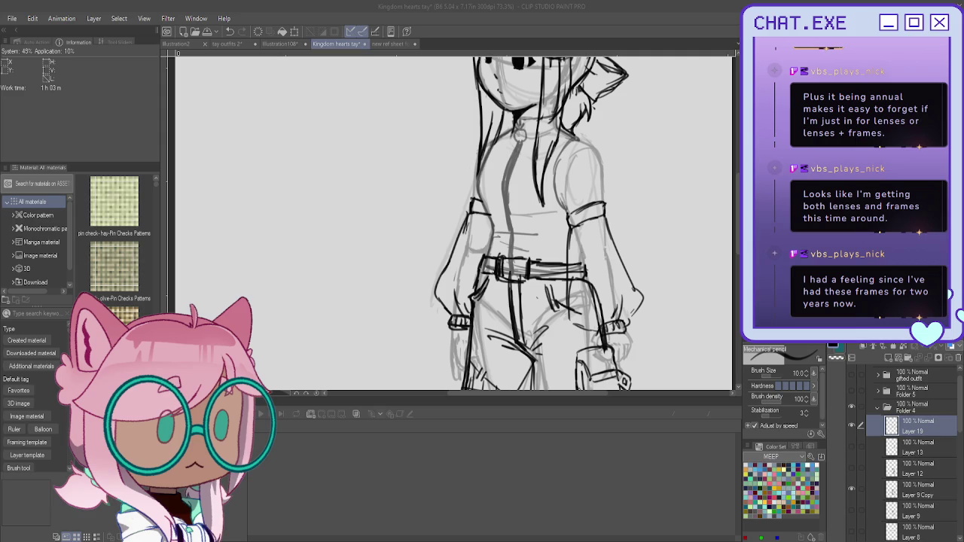
scroll(452, 226, "down", 3)
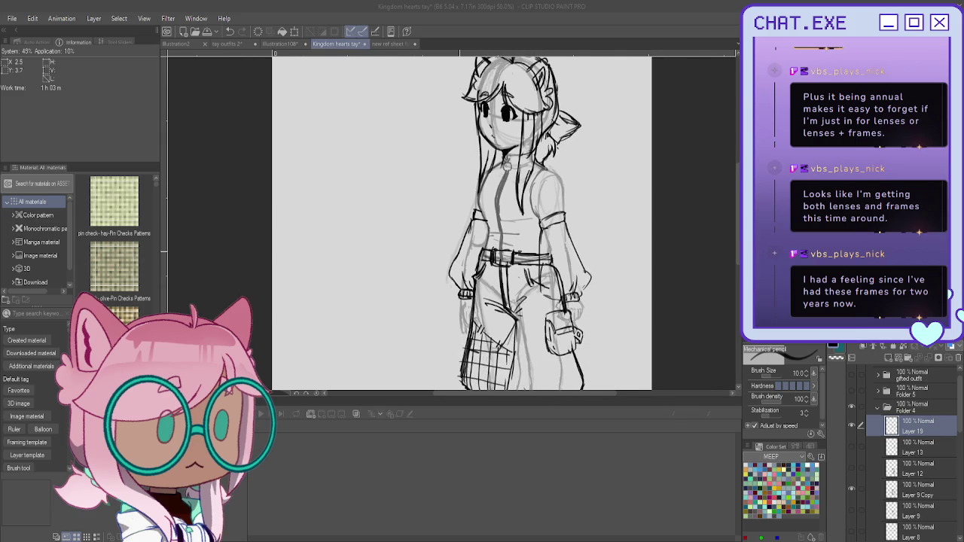
scroll(452, 226, "up", 2)
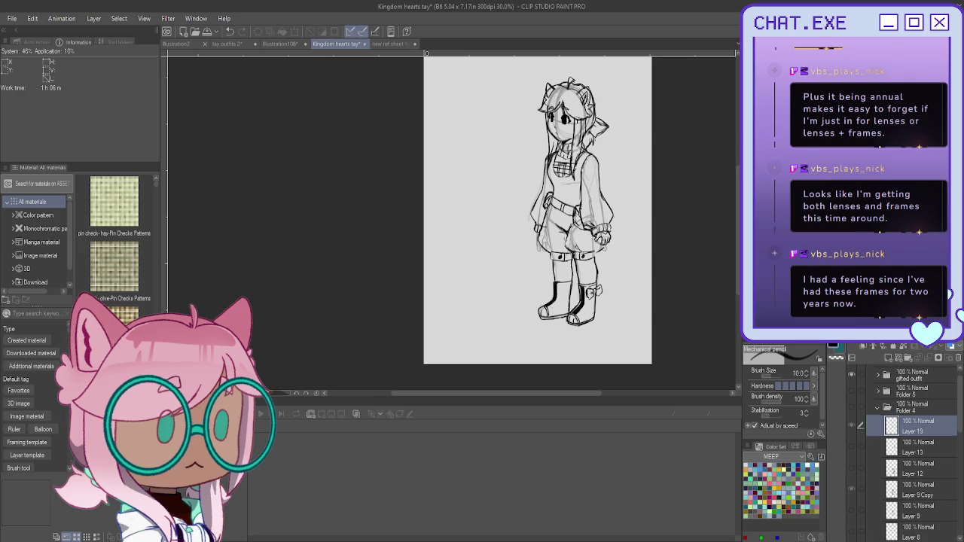
Zoom out to view the finished puffy-sleeved, belted-shorts outfit lineart
scroll(886, 494, "down", 3)
Briefly toggle Layer 3's visibility and add a new layer above Layer 16
scroll(885, 493, "down", 5)
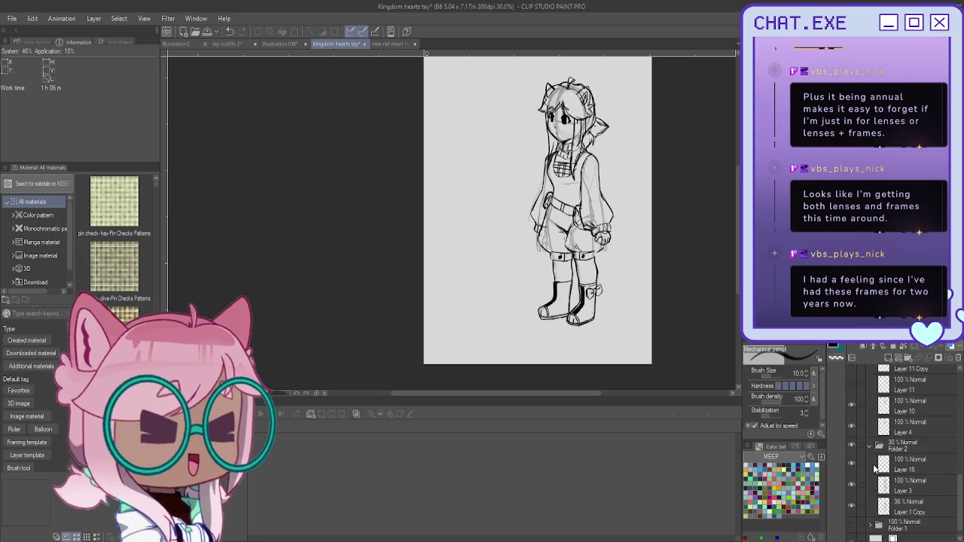
scroll(877, 501, "down", 1)
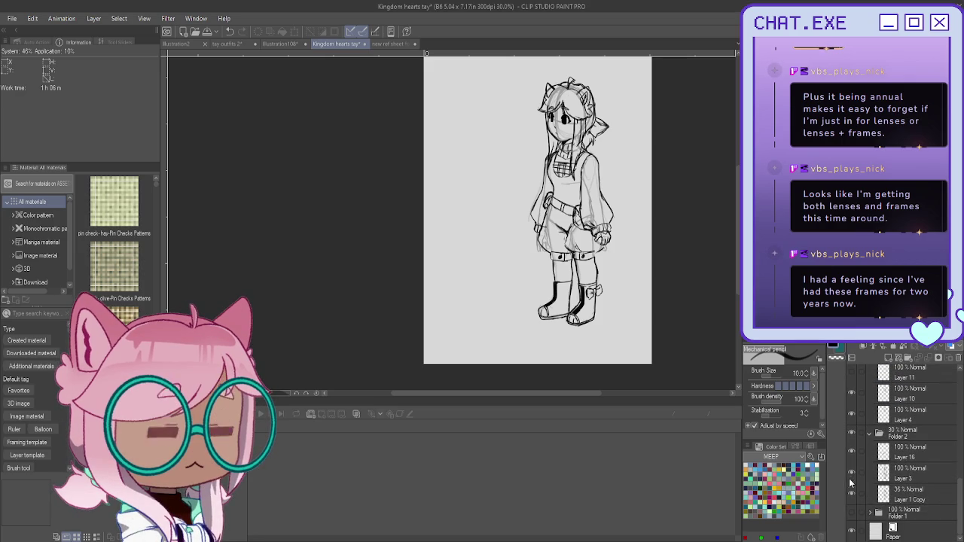
left_click(852, 474)
left_click(852, 474)
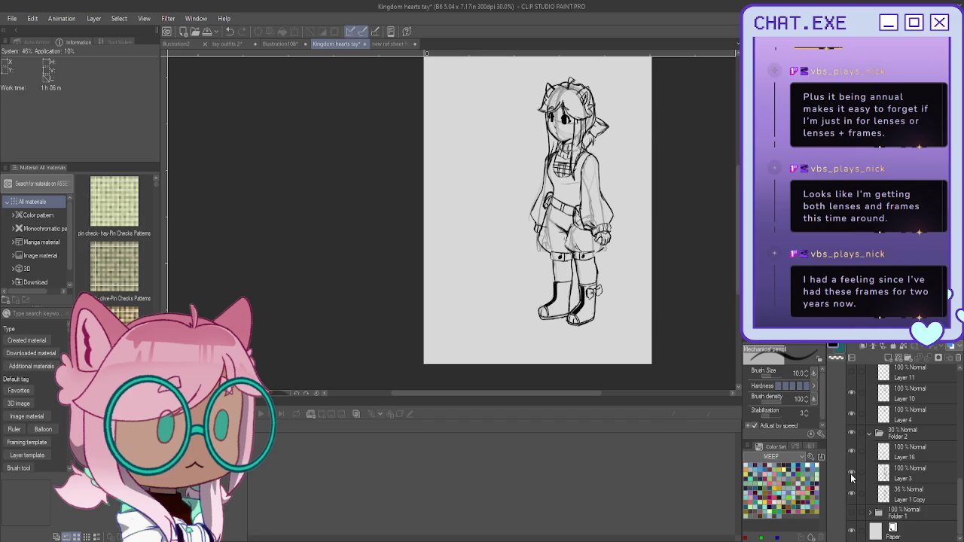
left_click(908, 454)
left_click(889, 360)
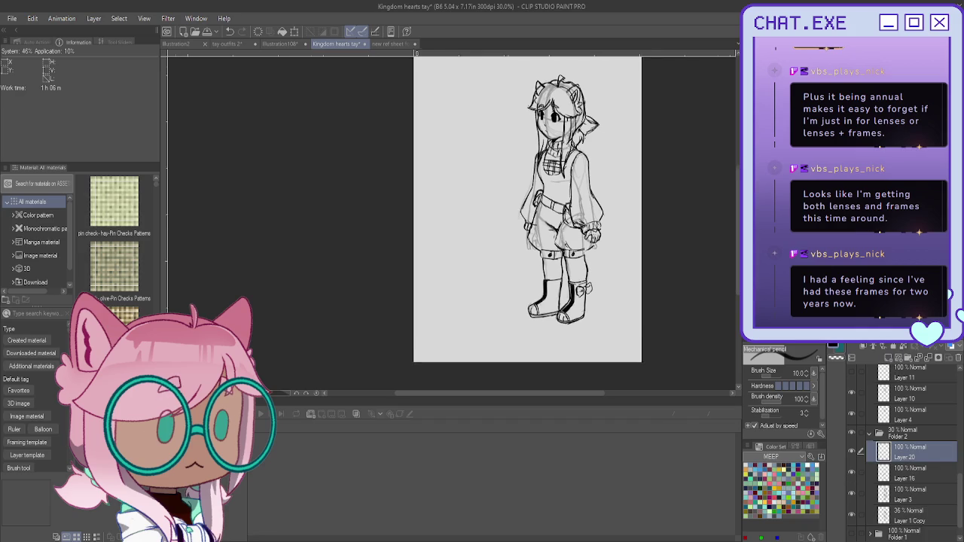
Sketch the curling cat tail's upper curve, lower part and loop beside the figure
mouse_move(523, 223)
left_mouse_down()
mouse_move(524, 251)
mouse_move(633, 258)
mouse_move(641, 302)
left_mouse_up()
mouse_move(595, 259)
left_mouse_down()
mouse_move(634, 244)
mouse_move(636, 225)
left_mouse_up()
mouse_move(597, 254)
left_mouse_down()
mouse_move(613, 238)
mouse_move(616, 261)
mouse_move(606, 254)
left_mouse_up()
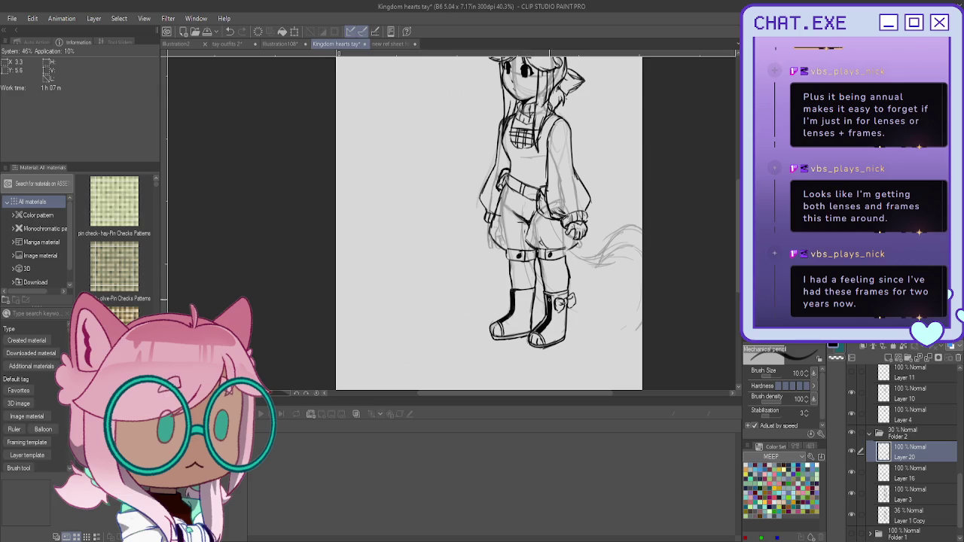
mouse_move(636, 330)
left_mouse_down()
mouse_move(603, 343)
mouse_move(571, 339)
left_mouse_up()
left_click_drag(639, 329, 594, 335)
mouse_move(631, 250)
left_mouse_down()
mouse_move(608, 253)
mouse_move(629, 262)
left_mouse_up()
mouse_move(609, 258)
left_mouse_down()
mouse_move(636, 258)
mouse_move(607, 321)
mouse_move(619, 337)
left_mouse_up()
left_click_drag(624, 289, 625, 336)
left_click_drag(580, 261, 573, 289)
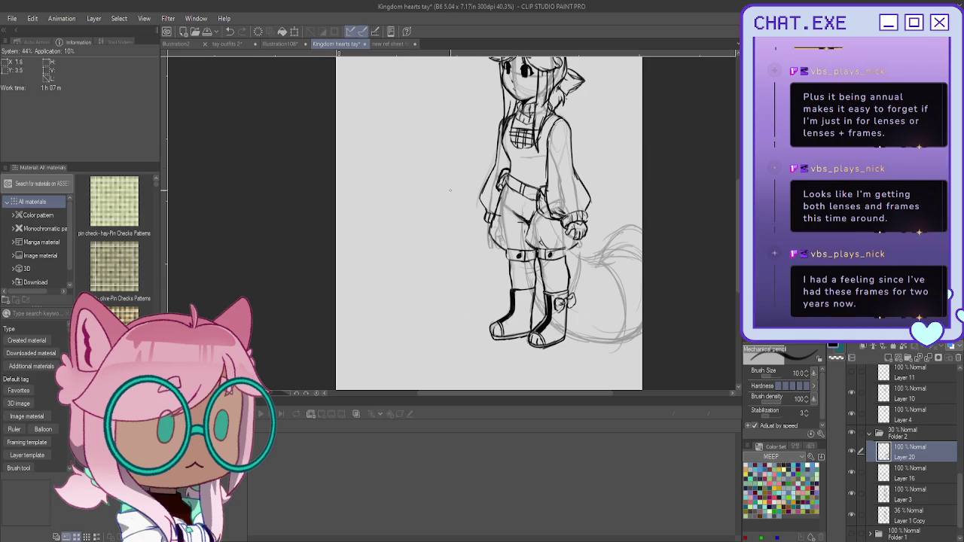
Hide the original gifted outfit folder
scroll(489, 226, "up", 3)
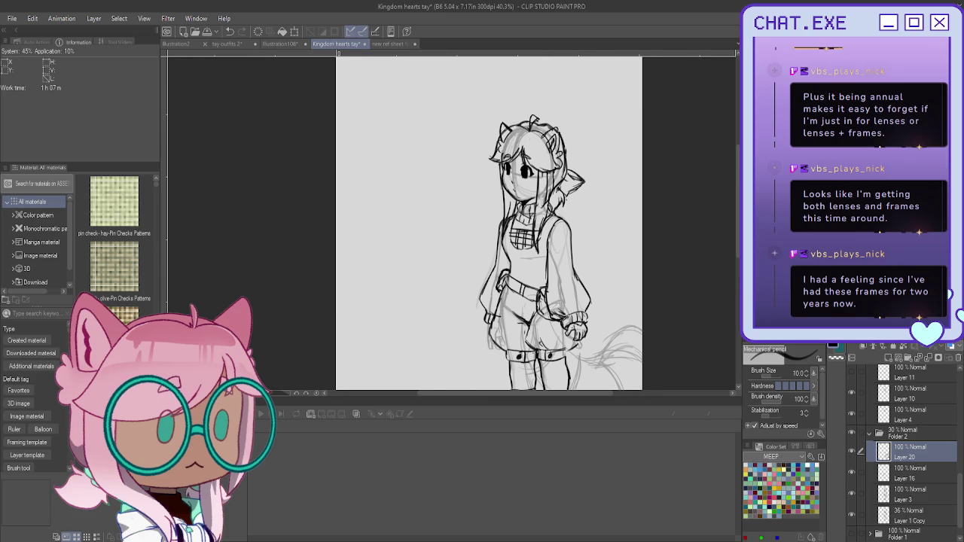
scroll(883, 444, "up", 1)
scroll(880, 443, "up", 2)
scroll(873, 440, "up", 2)
scroll(867, 436, "up", 2)
scroll(867, 436, "up", 2)
scroll(867, 436, "up", 1)
left_click(851, 389)
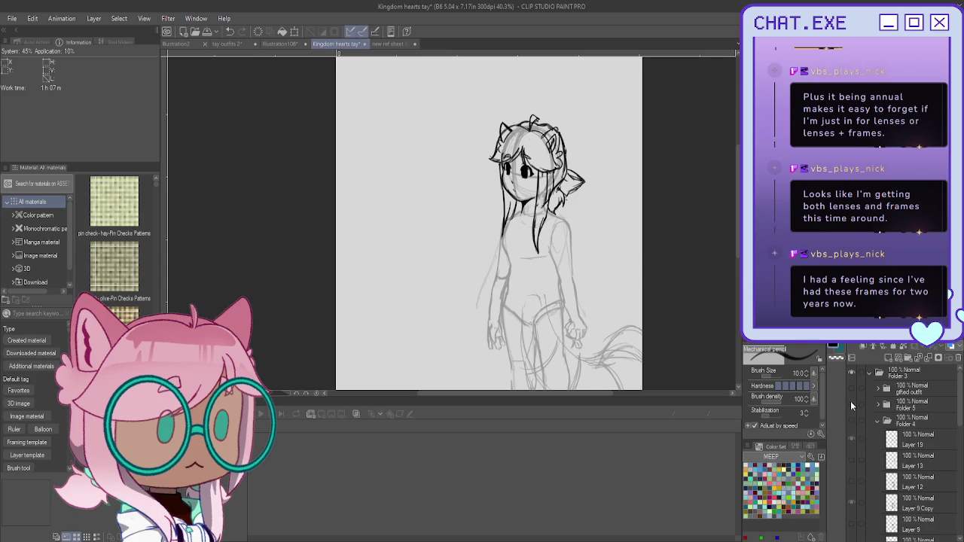
Show Folder 4's plaid-trouser outfit, zoom out, and add Layer 21 in Folder 4
left_click(851, 421)
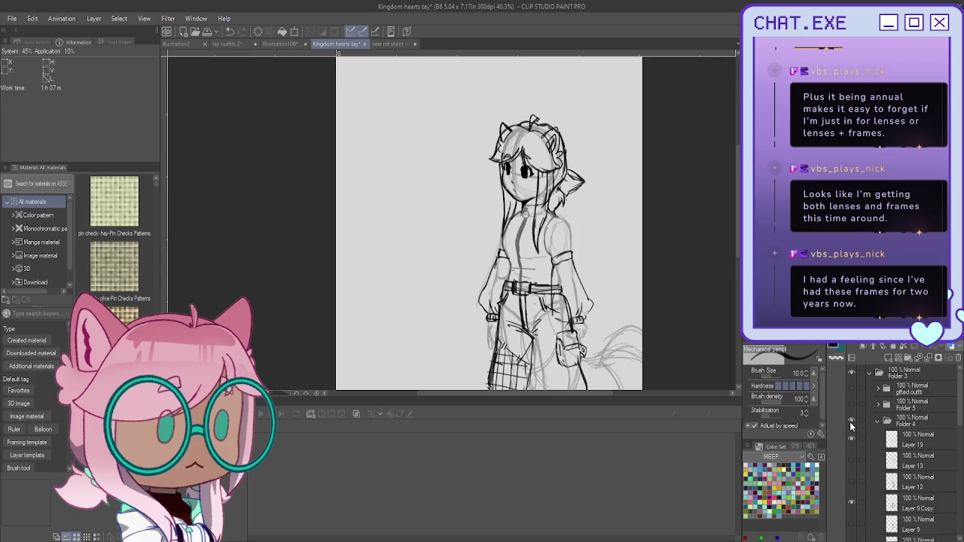
scroll(490, 226, "down", 2)
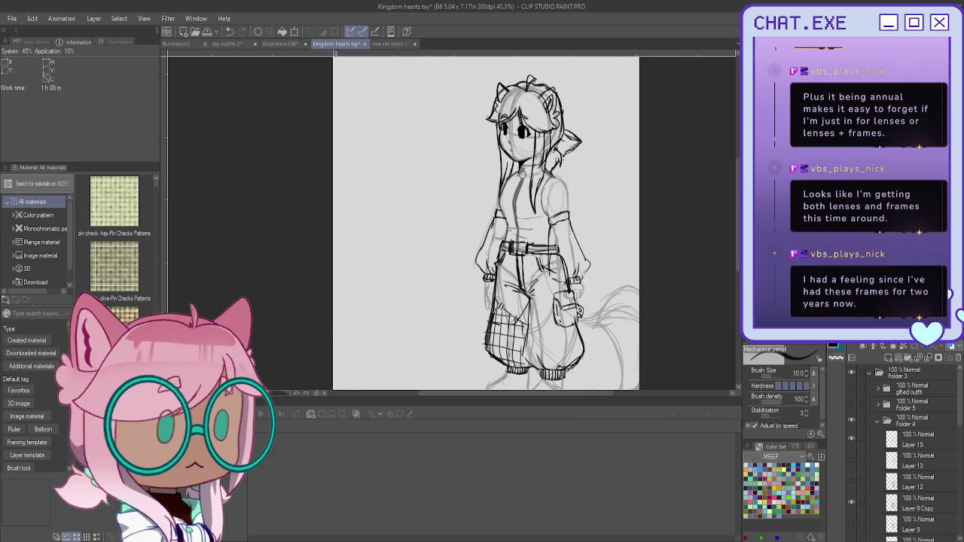
scroll(528, 226, "down", 3)
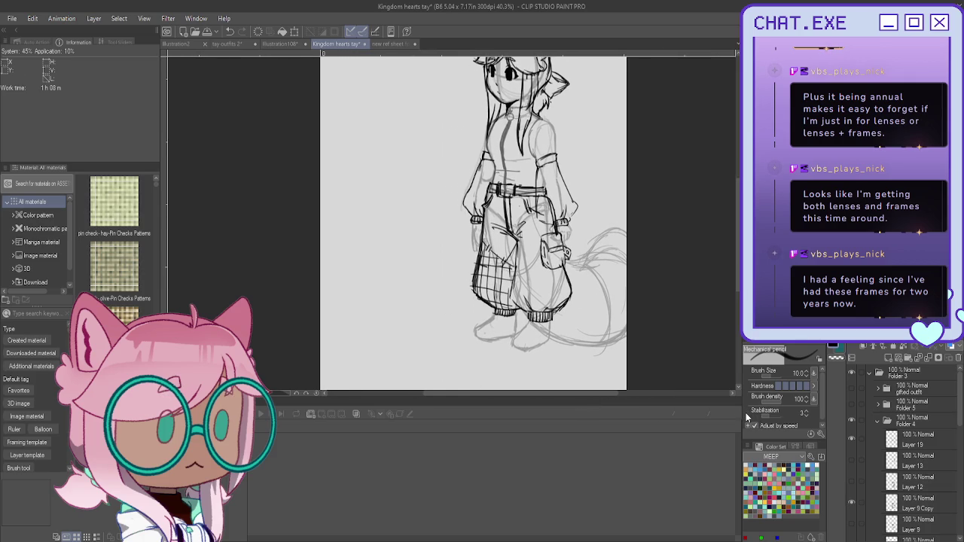
scroll(598, 332, "down", 1)
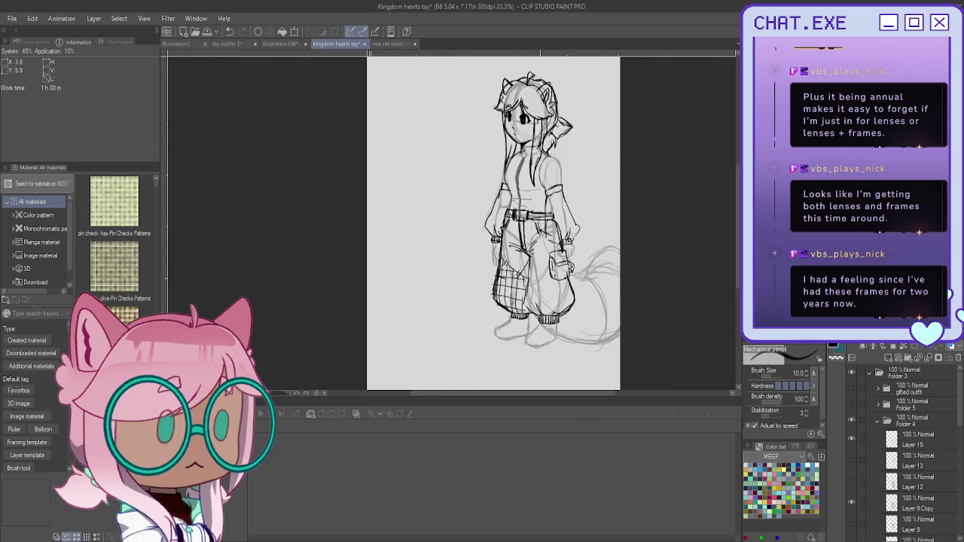
left_click_drag(661, 317, 664, 317)
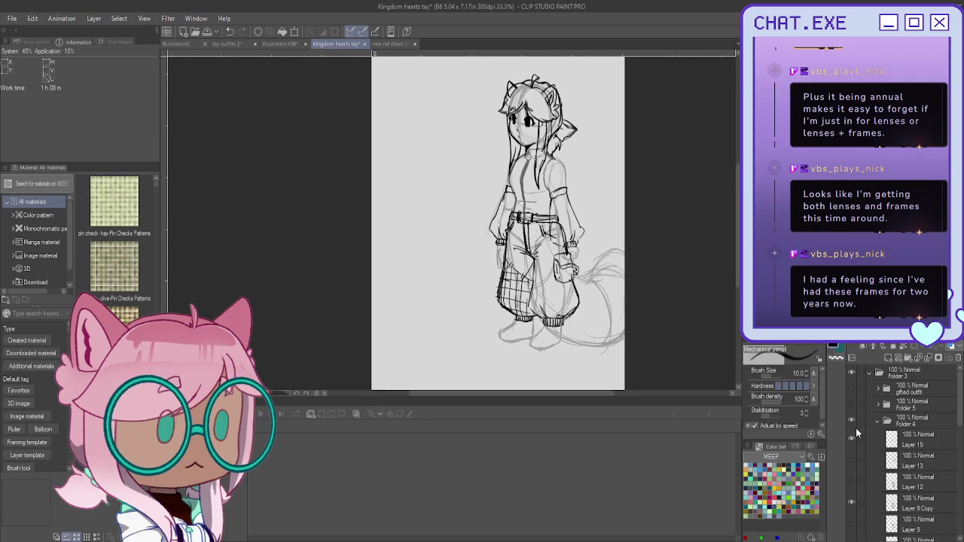
key("ctrl+shift+n")
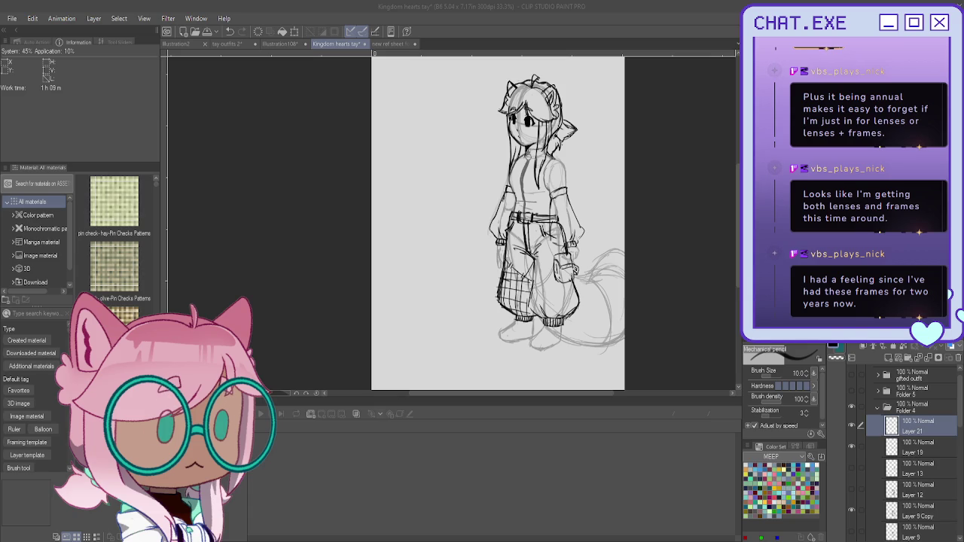
Zoom in on the feet and ink the right shoe outline, sole and cuff edges
mouse_move(497, 226)
left_mouse_down()
mouse_move(474, 209)
mouse_move(481, 222)
left_mouse_up()
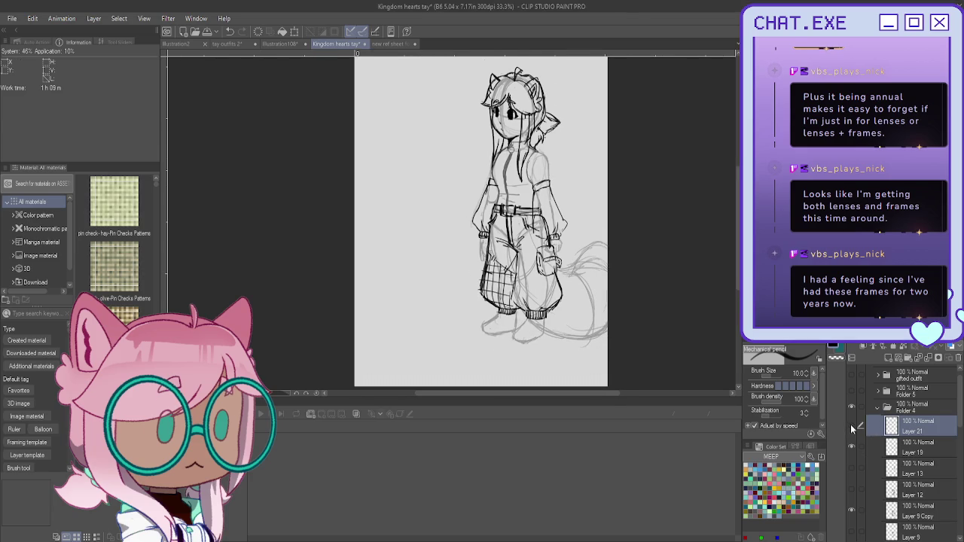
scroll(516, 347, "up", 1)
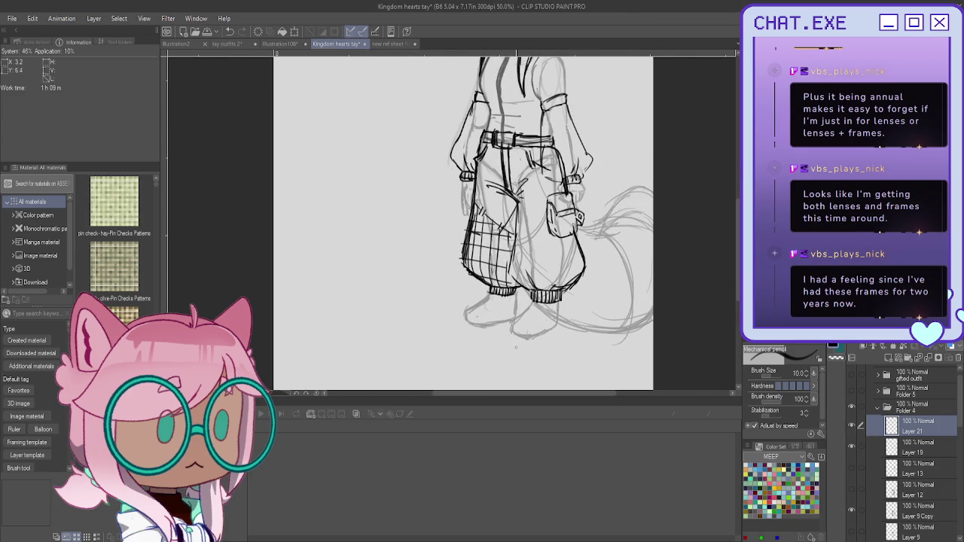
scroll(517, 347, "up", 1)
scroll(516, 348, "up", 1)
scroll(516, 348, "up", 1)
scroll(516, 347, "up", 1)
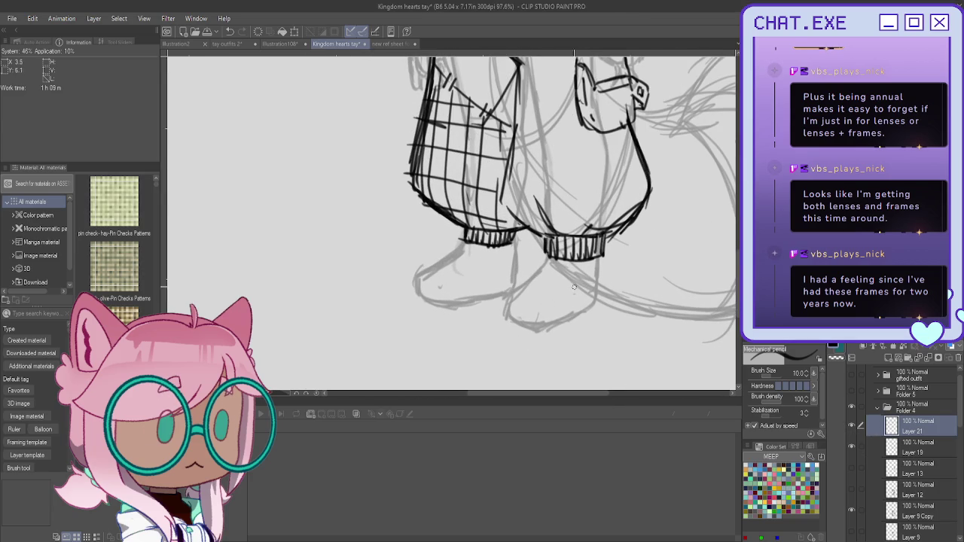
mouse_move(601, 264)
left_mouse_down()
mouse_move(599, 305)
mouse_move(583, 311)
left_mouse_up()
mouse_move(545, 254)
left_mouse_down()
mouse_move(501, 324)
mouse_move(545, 333)
left_mouse_up()
mouse_move(592, 310)
left_mouse_down()
mouse_move(538, 336)
mouse_move(512, 336)
mouse_move(498, 319)
left_mouse_up()
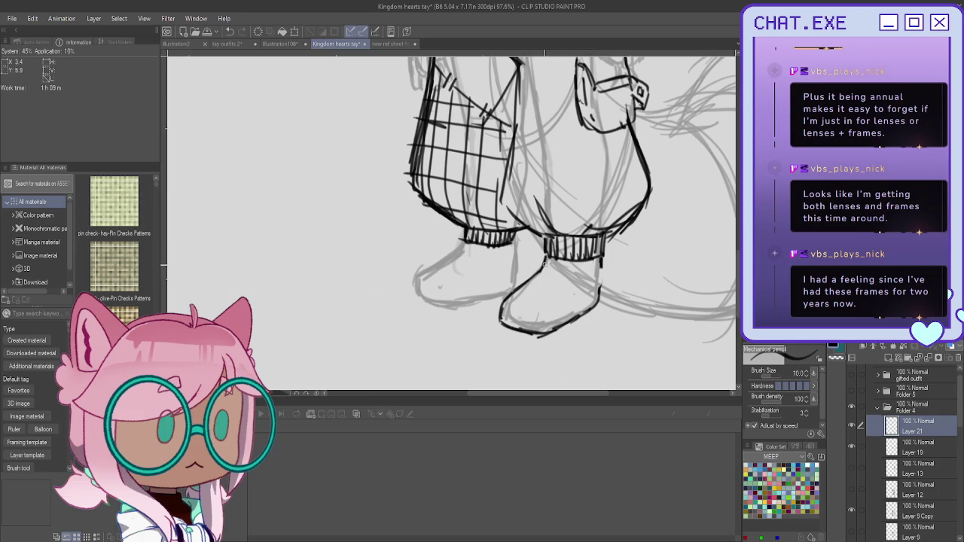
mouse_move(560, 267)
left_mouse_down()
mouse_move(603, 271)
mouse_move(601, 285)
mouse_move(540, 267)
mouse_move(557, 276)
mouse_move(547, 262)
left_mouse_up()
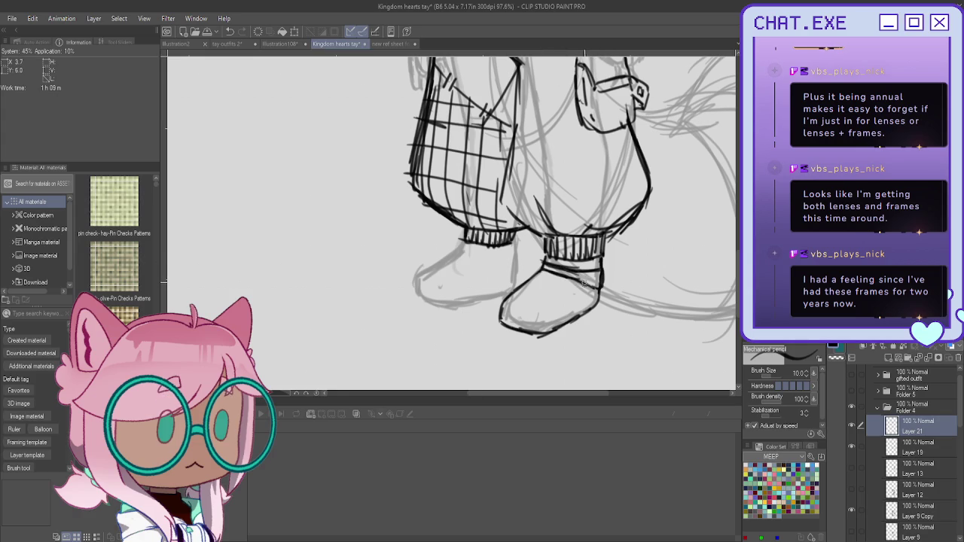
Finish the right shoe's side, then ink the left cuff edge, shoe outline and sole
mouse_move(600, 290)
left_mouse_down()
mouse_move(598, 317)
mouse_move(586, 324)
mouse_move(541, 344)
mouse_move(504, 337)
mouse_move(529, 341)
left_mouse_up()
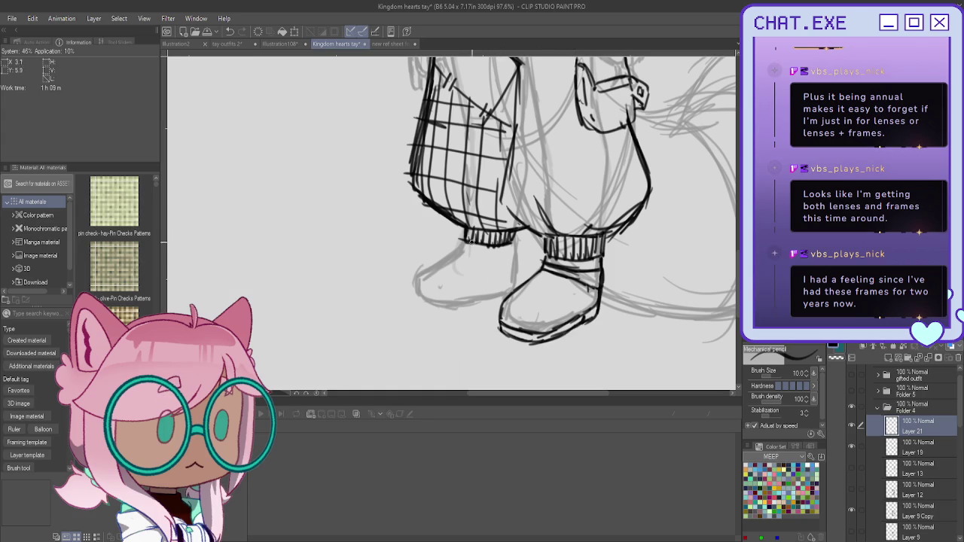
mouse_move(463, 245)
left_mouse_down()
mouse_move(510, 244)
mouse_move(515, 288)
mouse_move(479, 250)
mouse_move(461, 247)
mouse_move(518, 281)
mouse_move(459, 249)
mouse_move(473, 261)
left_mouse_up()
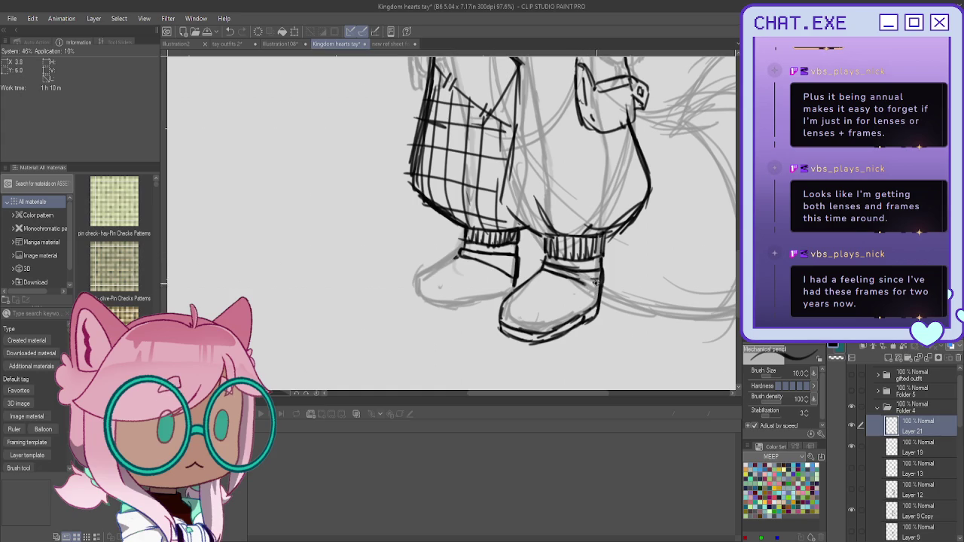
left_click_drag(600, 295, 596, 309)
mouse_move(458, 255)
left_mouse_down()
mouse_move(419, 282)
mouse_move(424, 301)
mouse_move(503, 295)
mouse_move(444, 303)
mouse_move(419, 294)
left_mouse_up()
mouse_move(516, 280)
left_mouse_down()
mouse_move(494, 301)
mouse_move(502, 307)
mouse_move(422, 303)
mouse_move(443, 310)
left_mouse_up()
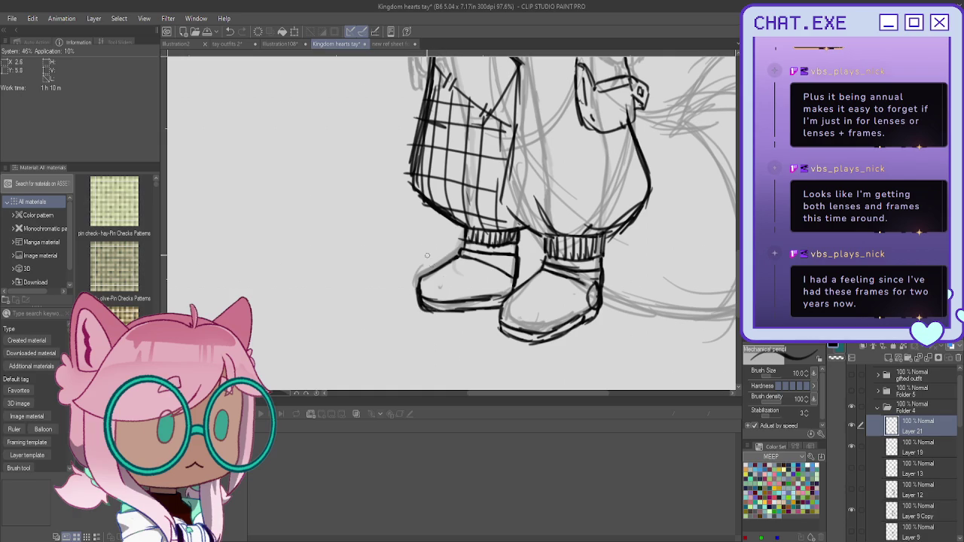
scroll(440, 272, "down", 2)
scroll(440, 272, "down", 2)
scroll(440, 272, "down", 1)
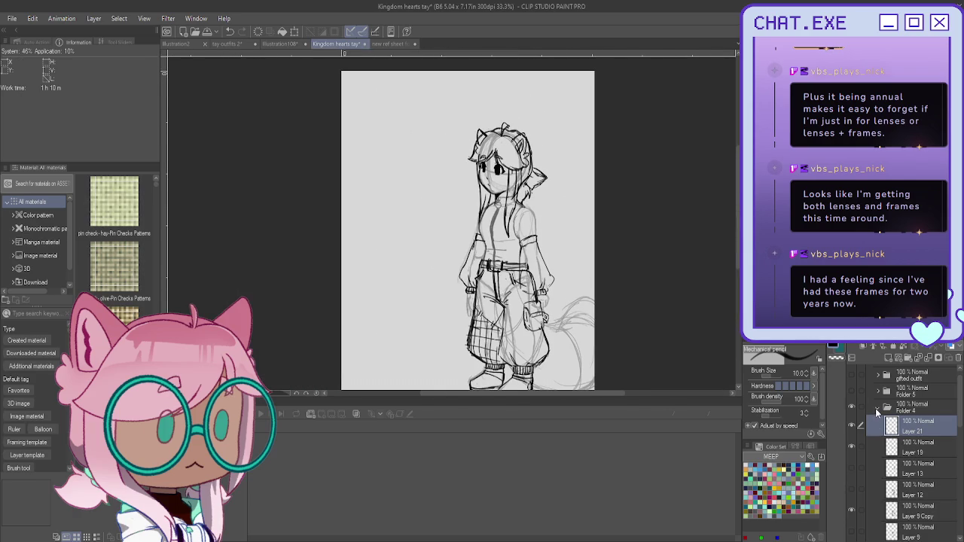
Group Folders 1–3 into Folder 6 and fade it to 30% opacity
left_click(878, 407)
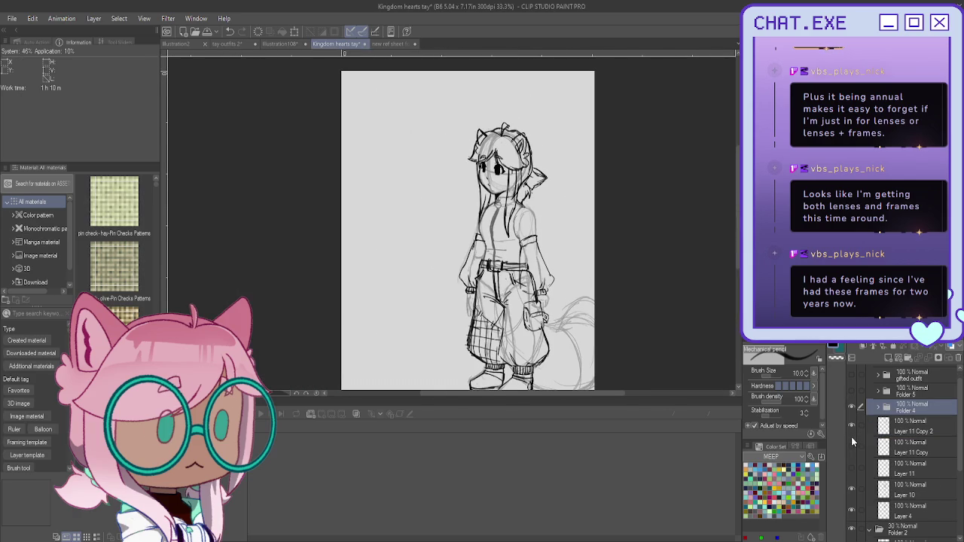
scroll(851, 452, "down", 2)
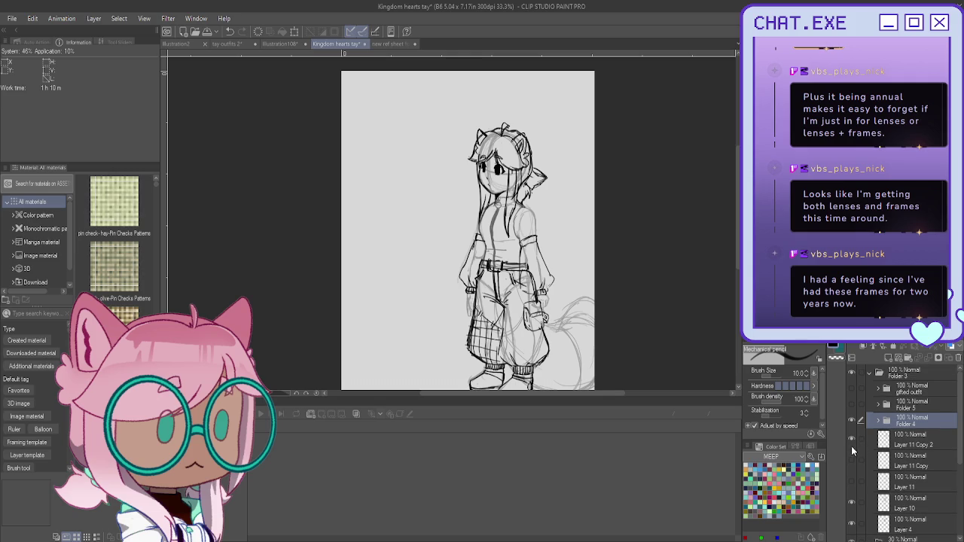
scroll(854, 399, "down", 3)
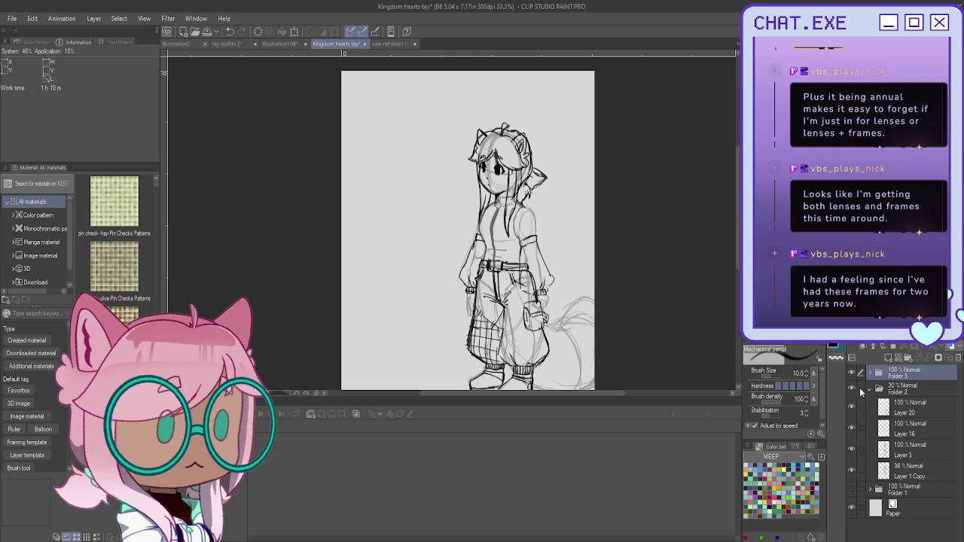
left_click(870, 389)
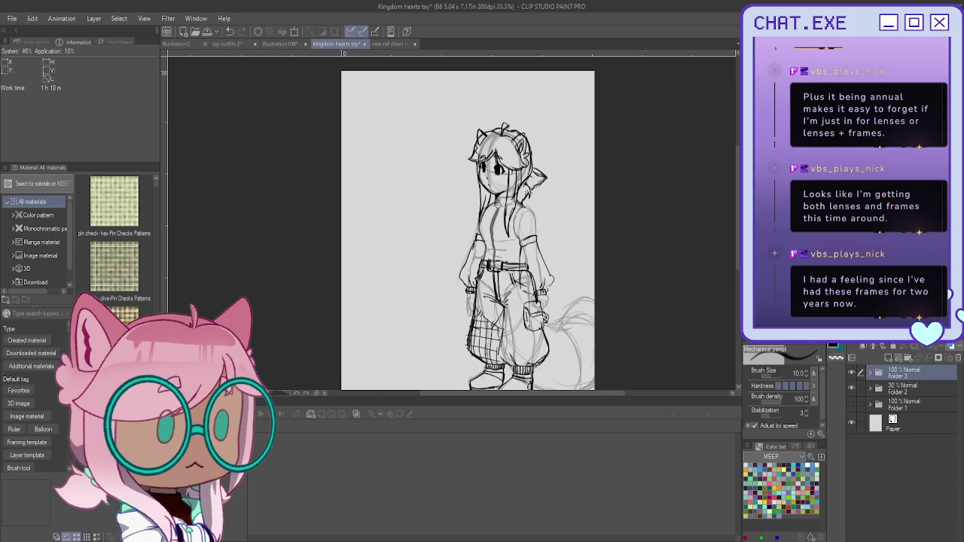
left_click(861, 389)
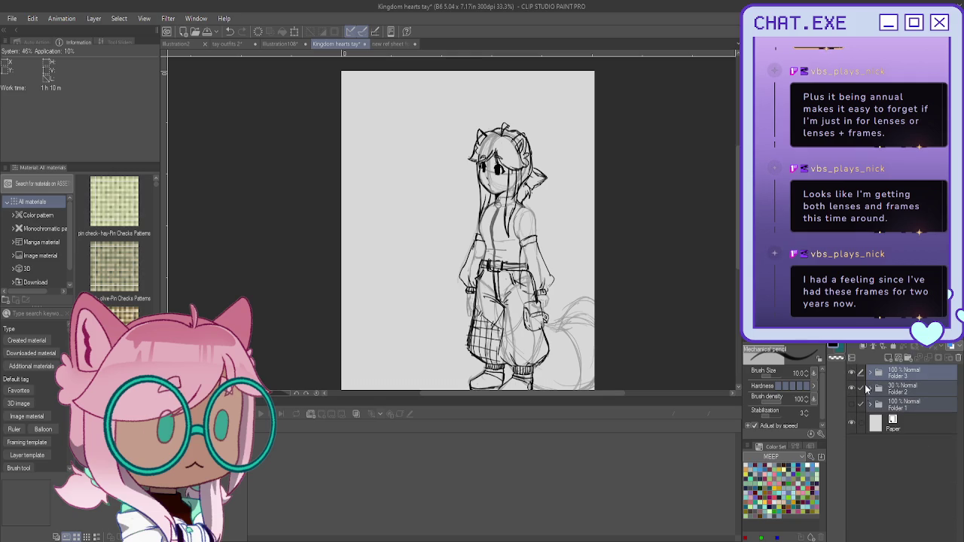
left_click(911, 358)
left_click(870, 373)
left_click(912, 347)
left_click_drag(920, 346, 904, 347)
Shift the sketch slightly left and down, then add a new folder containing Layer 22
scroll(607, 190, "down", 1)
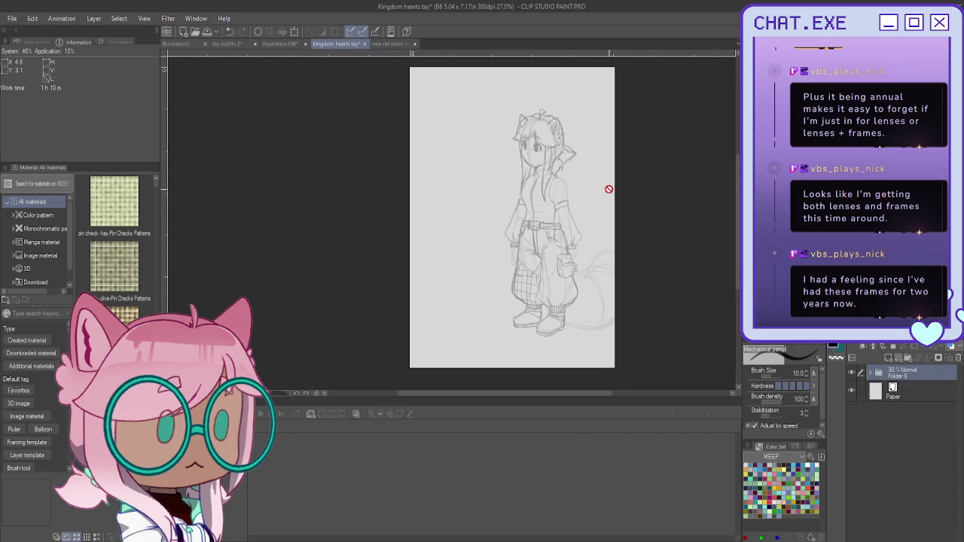
key("m")
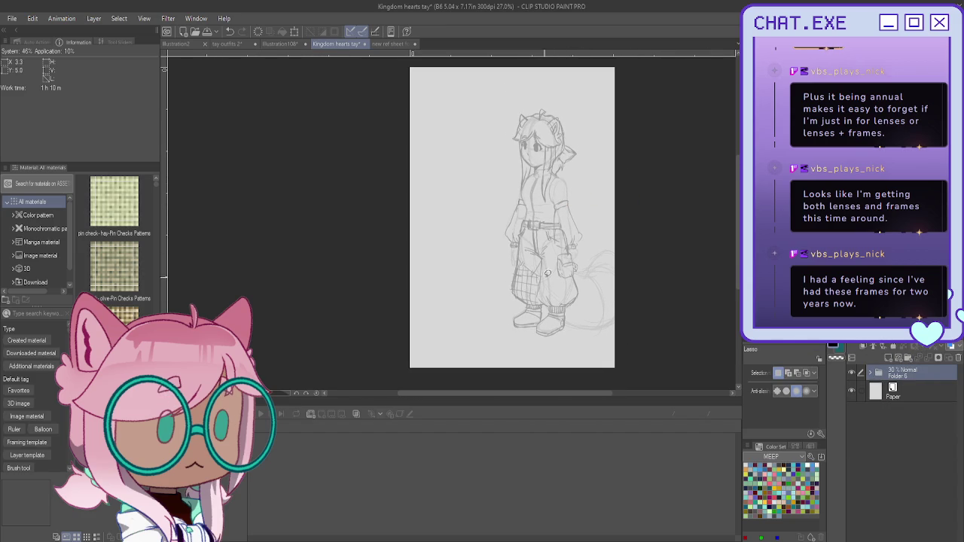
key("k")
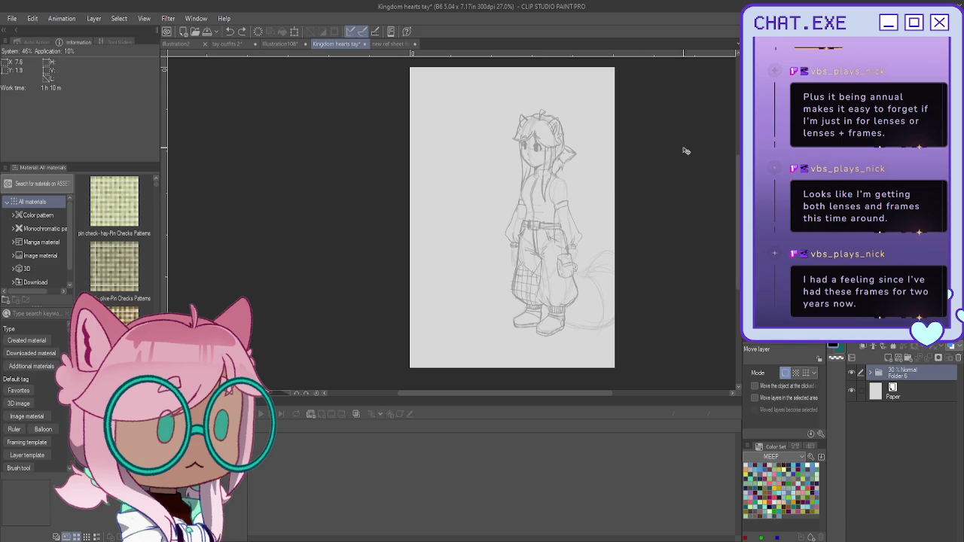
left_click_drag(526, 173, 514, 180)
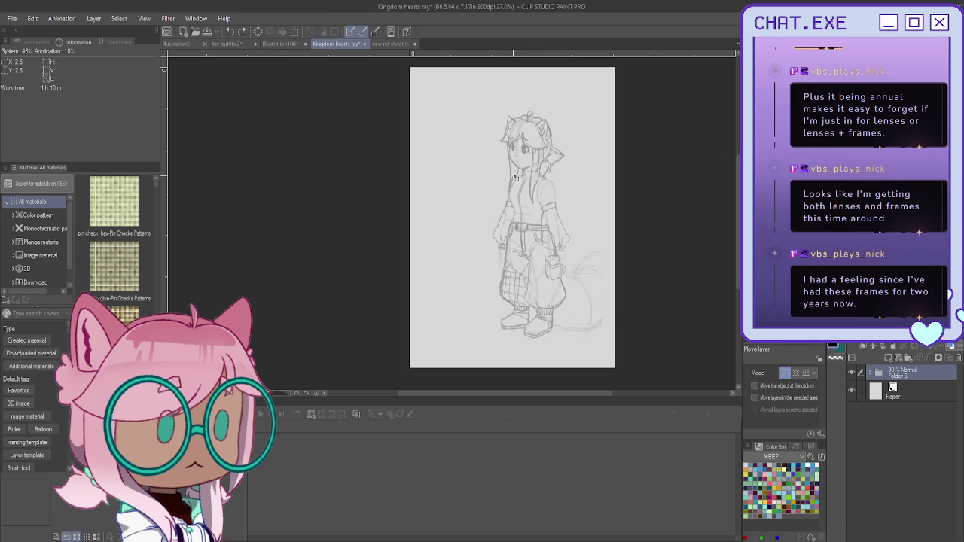
left_click(907, 359)
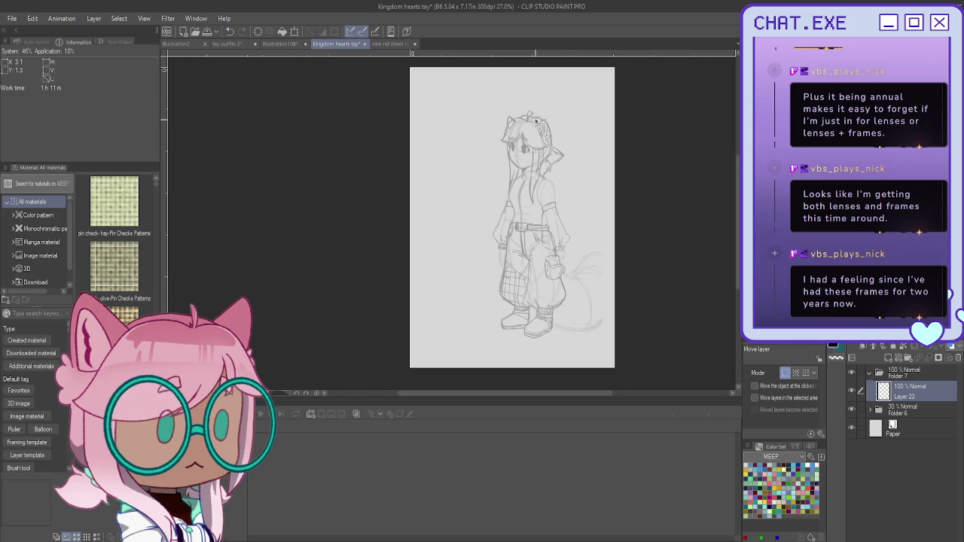
Zoom in, expand Folder 6, and add empty Layer 23 inside it above Folders 3, 2 and 1
key("ctrl+plus")
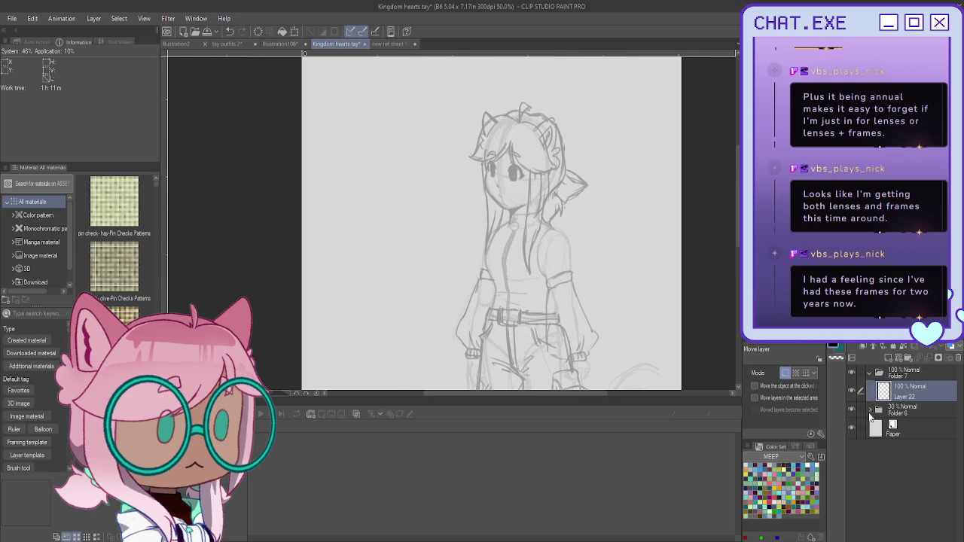
left_click(885, 412)
left_click(890, 359)
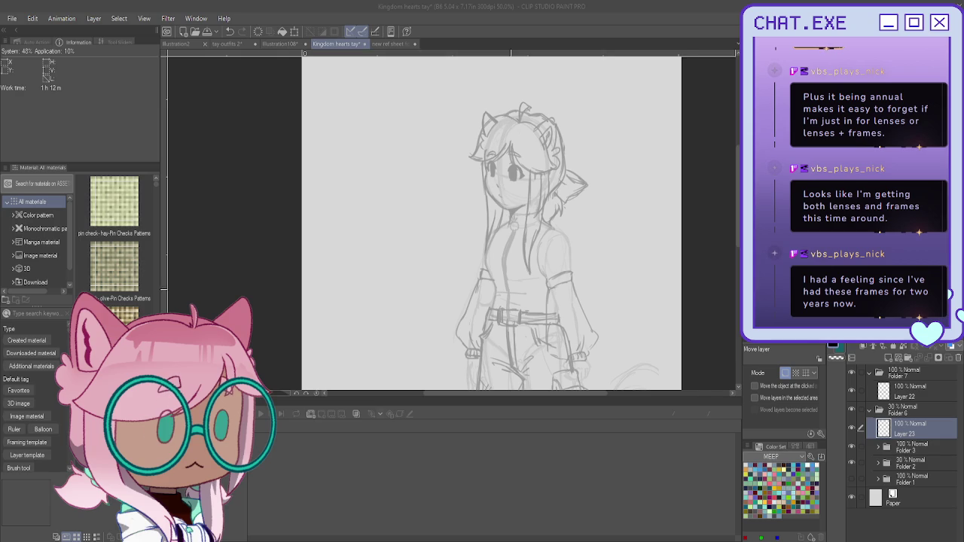
Sketch a curve under the eye and the jaw-to-chin curve with the Mechanical pencil, undoing a stray hair strand
scroll(497, 216, "up", 1)
scroll(497, 216, "up", 2)
scroll(496, 217, "up", 1)
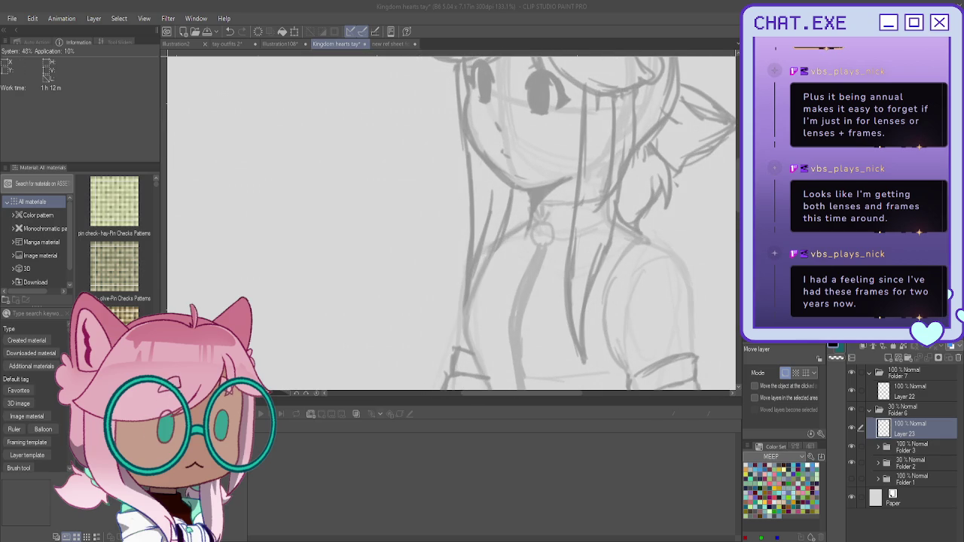
left_click_drag(480, 107, 437, 232)
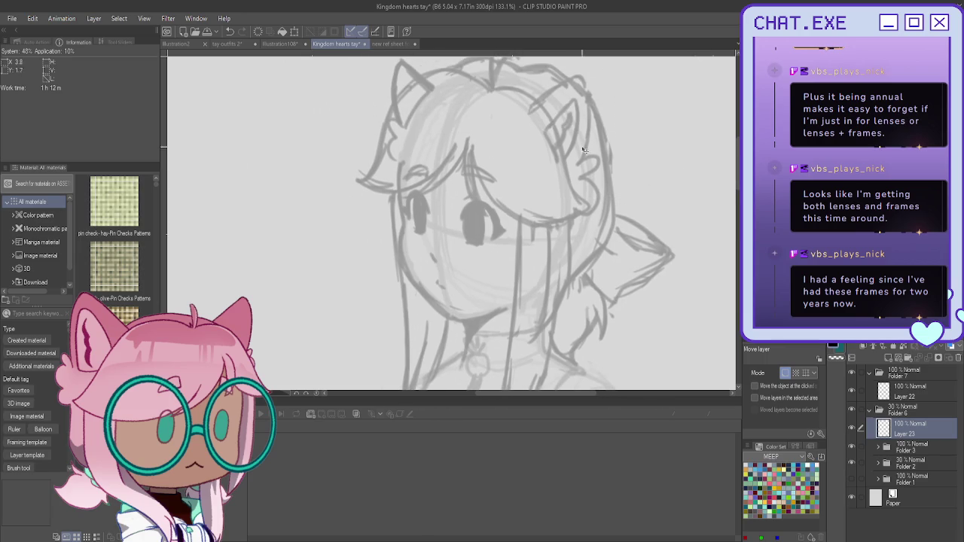
scroll(437, 232, "up", 1)
key("p")
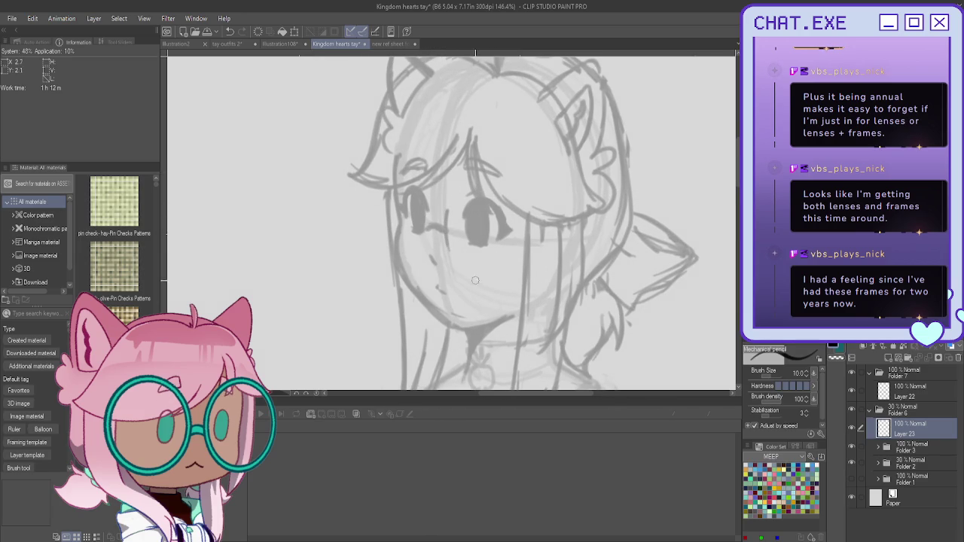
left_click_drag(489, 165, 527, 211)
key("ctrl+z")
left_click_drag(449, 250, 481, 277)
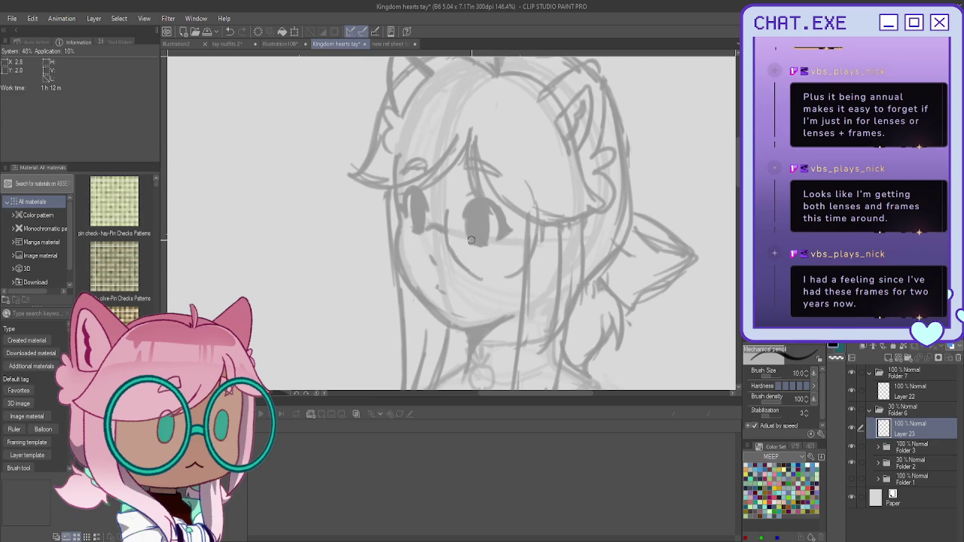
left_click_drag(452, 256, 503, 276)
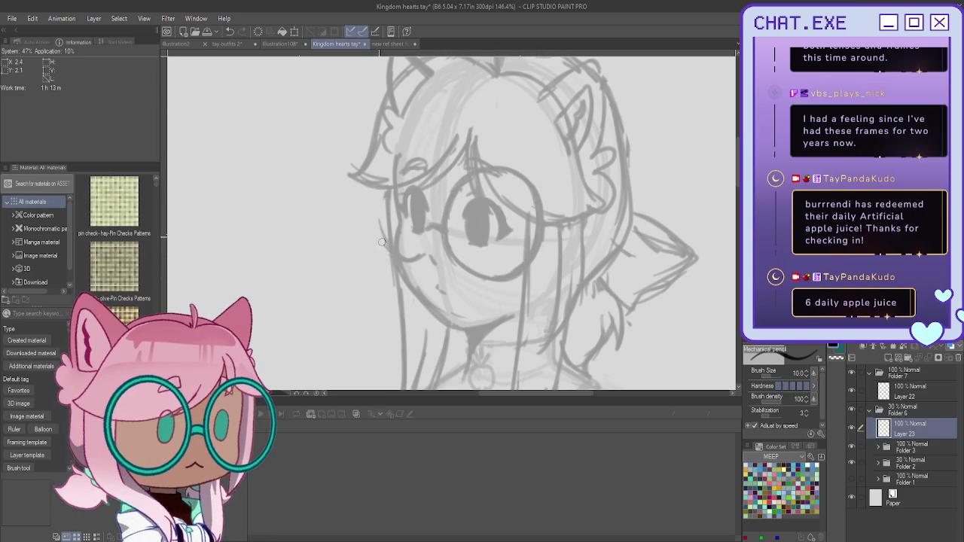
Redraw the left cheek outline and sketch a round glasses lens around the eye
left_click_drag(383, 183, 381, 239)
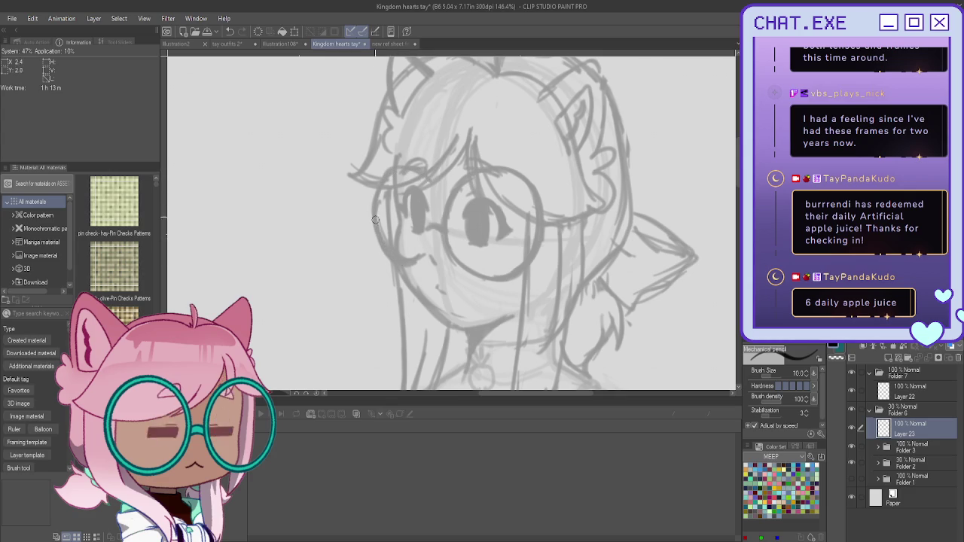
left_click_drag(370, 213, 392, 264)
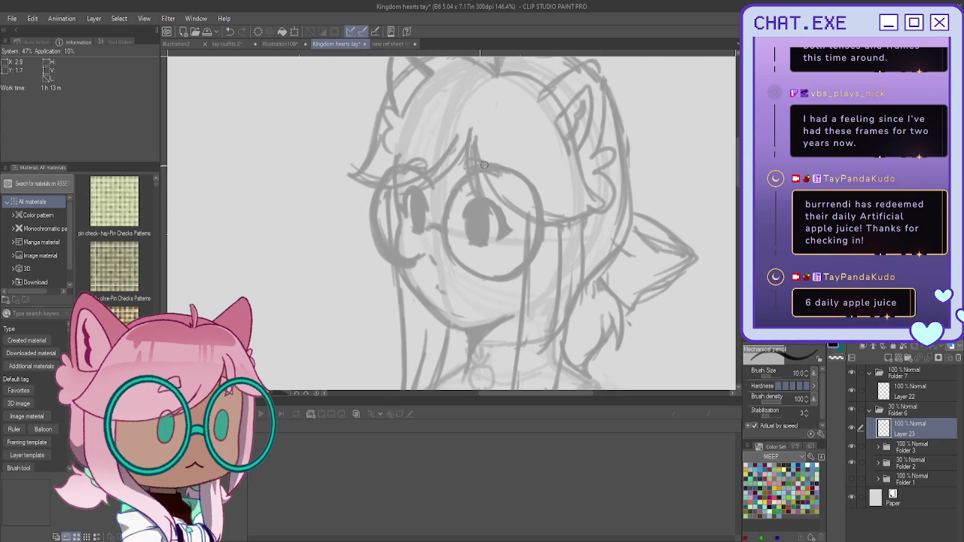
mouse_move(457, 268)
left_mouse_down()
mouse_move(493, 286)
mouse_move(514, 170)
mouse_move(534, 188)
left_mouse_up()
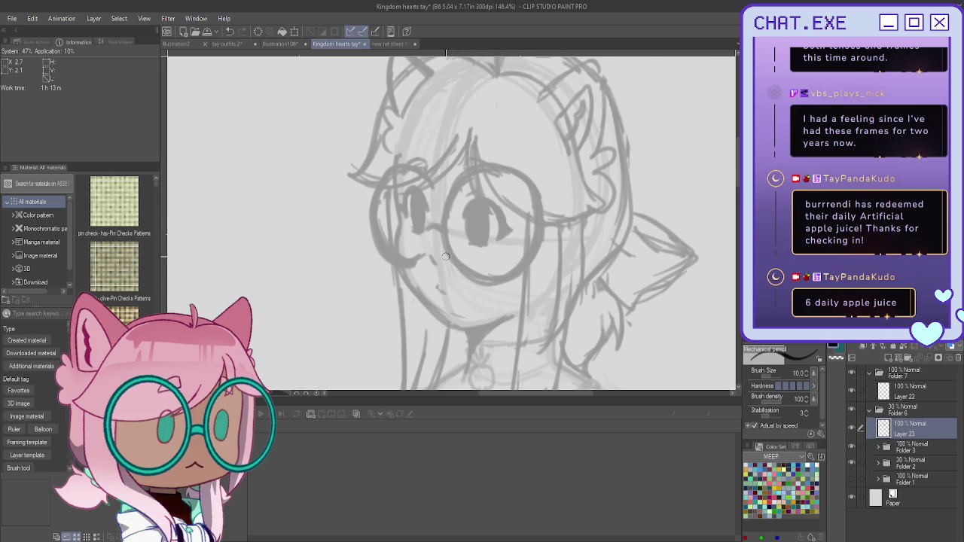
left_click_drag(410, 263, 390, 256)
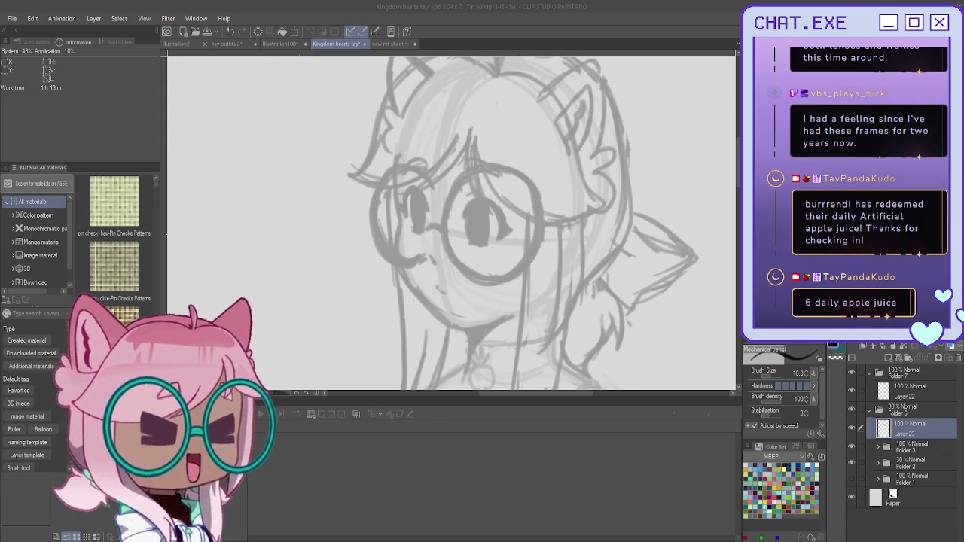
scroll(452, 226, "down", 2)
Pencil a hair strand falling down the face's left side, then collapse the faded Folder 6
scroll(453, 226, "down", 2)
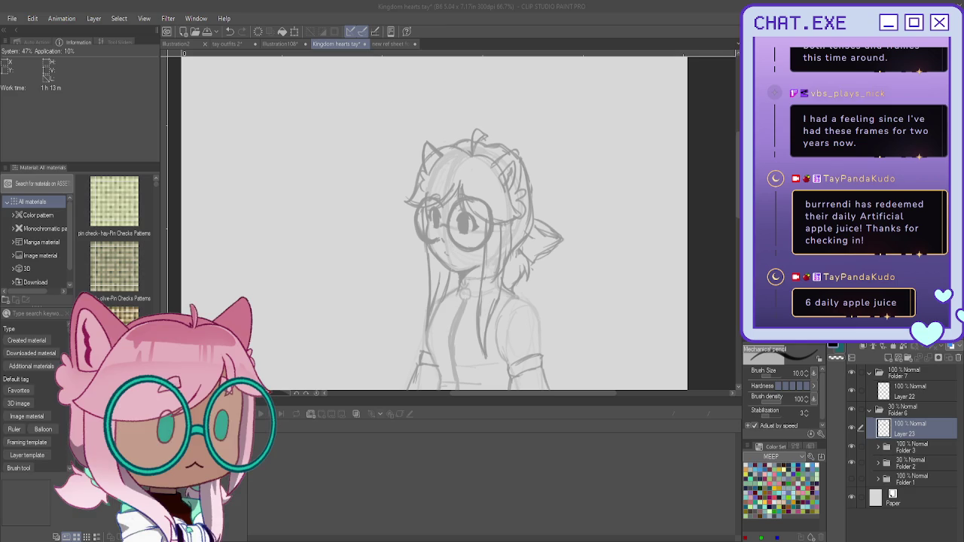
scroll(463, 248, "up", 1)
scroll(464, 249, "up", 1)
scroll(463, 249, "up", 1)
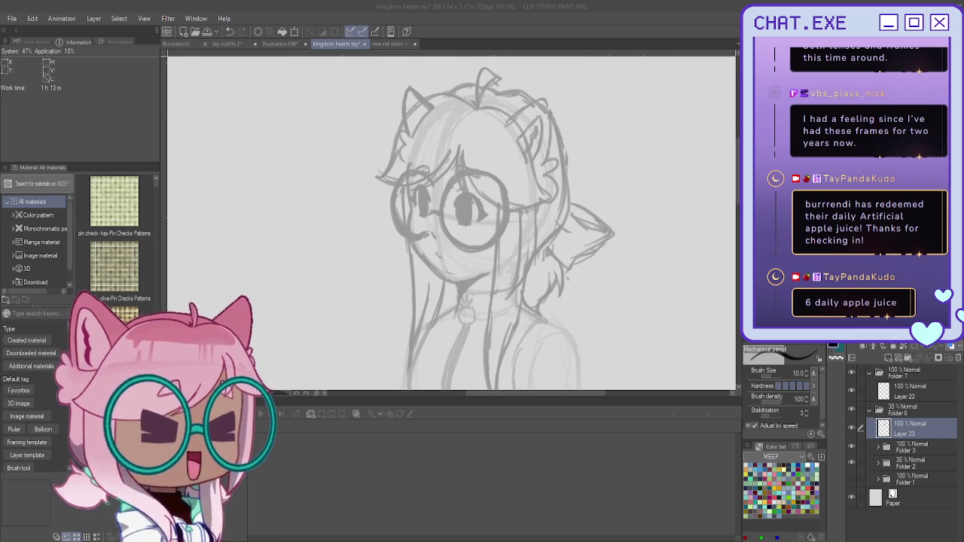
scroll(500, 237, "up", 2)
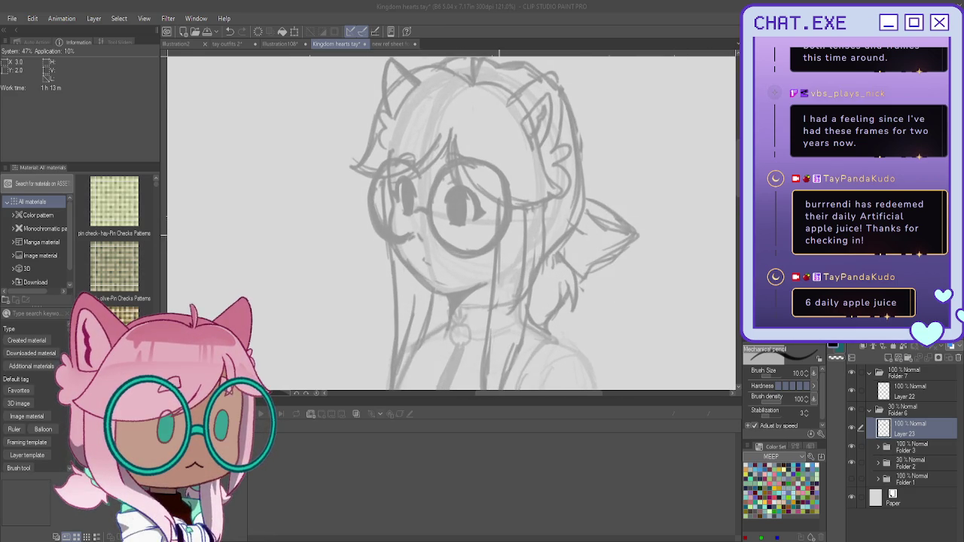
scroll(500, 238, "up", 1)
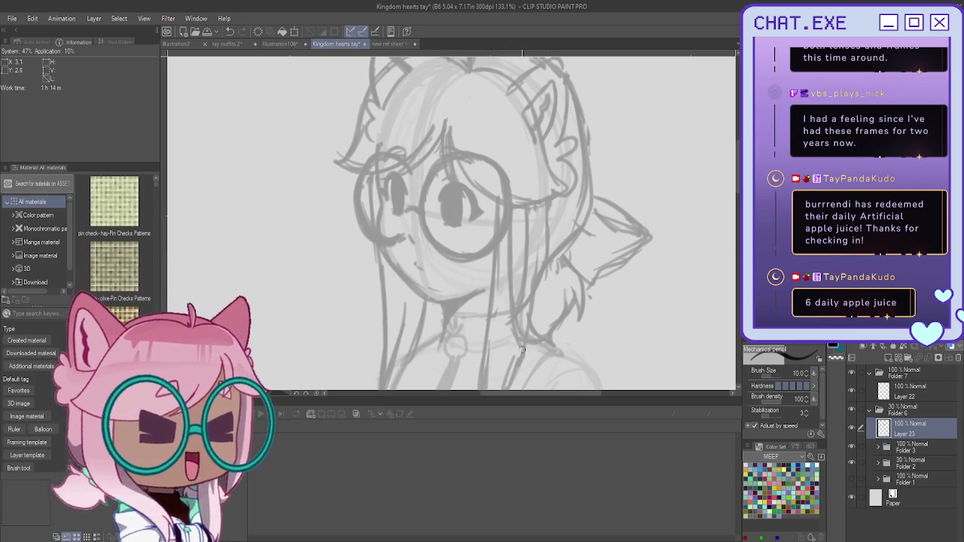
left_click_drag(377, 251, 420, 348)
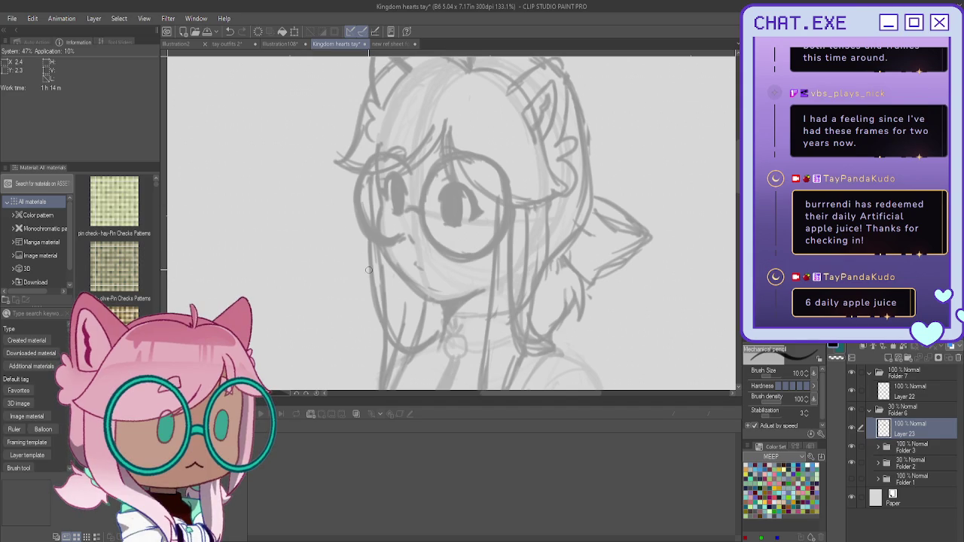
scroll(368, 269, "down", 1)
scroll(369, 270, "down", 1)
scroll(394, 284, "down", 1)
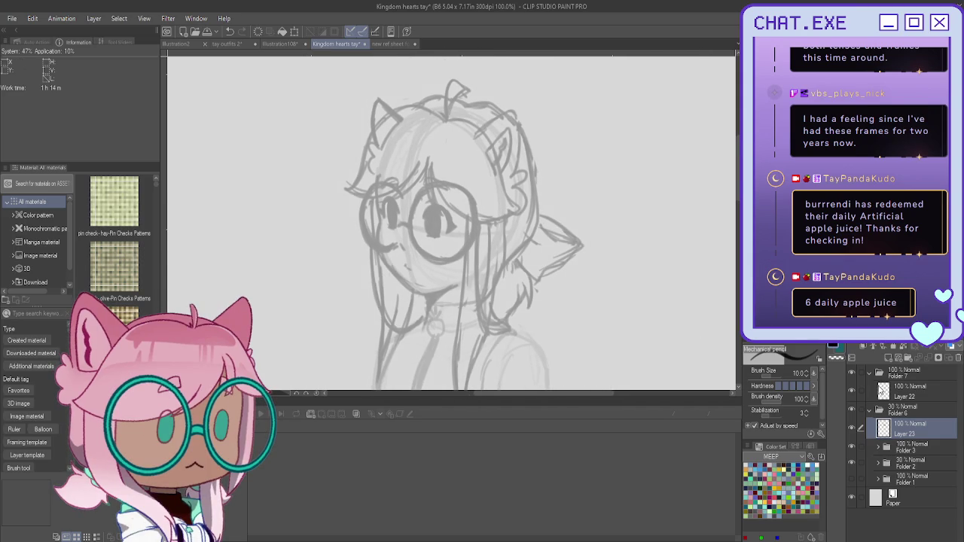
left_click(870, 410)
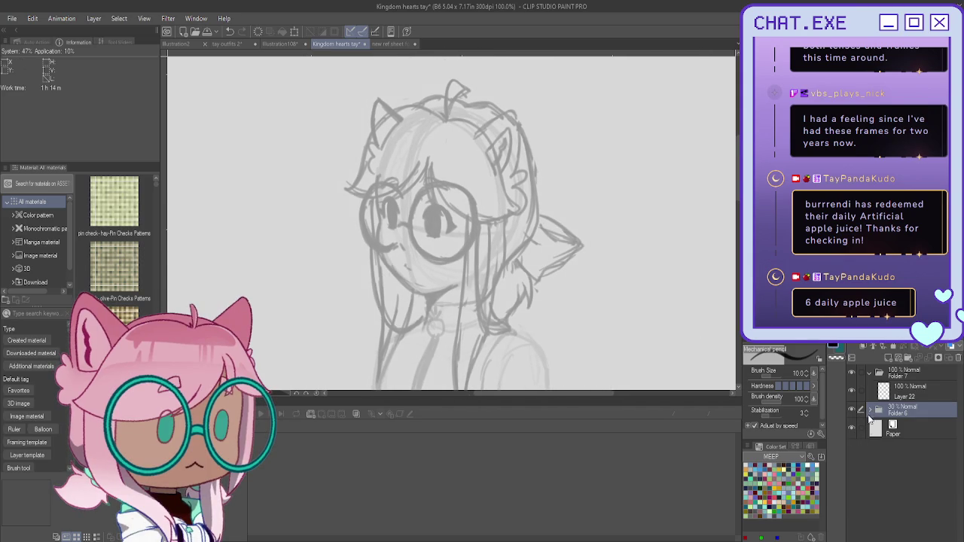
Hide the Layer 23 glasses sketch, select Layer 22, and bring up the Open file dialog
left_click(869, 410)
left_click(854, 429)
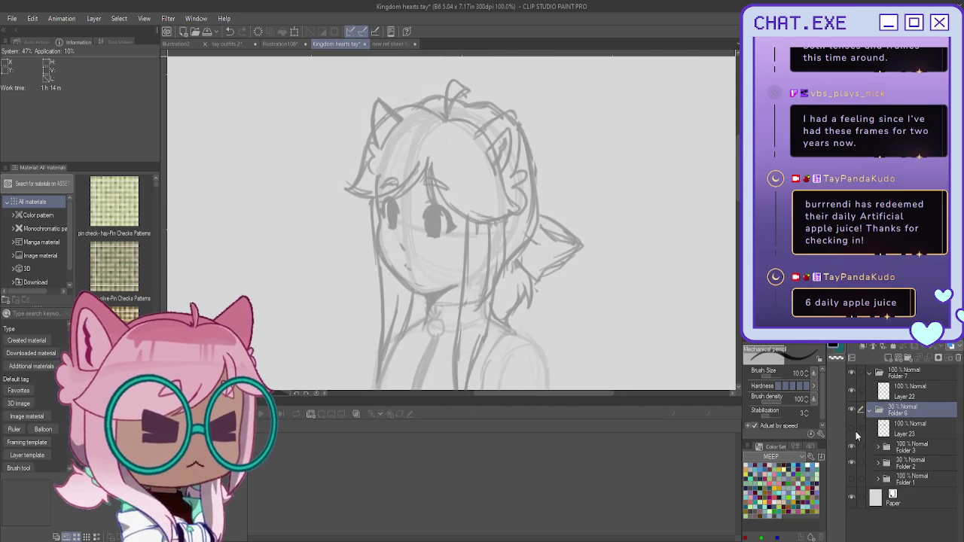
left_click_drag(452, 226, 557, 203)
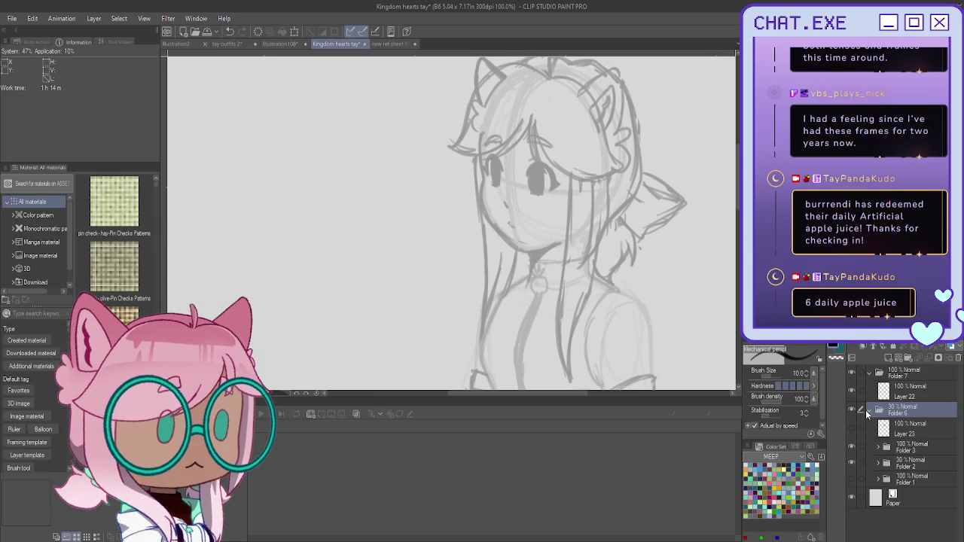
left_click(901, 391)
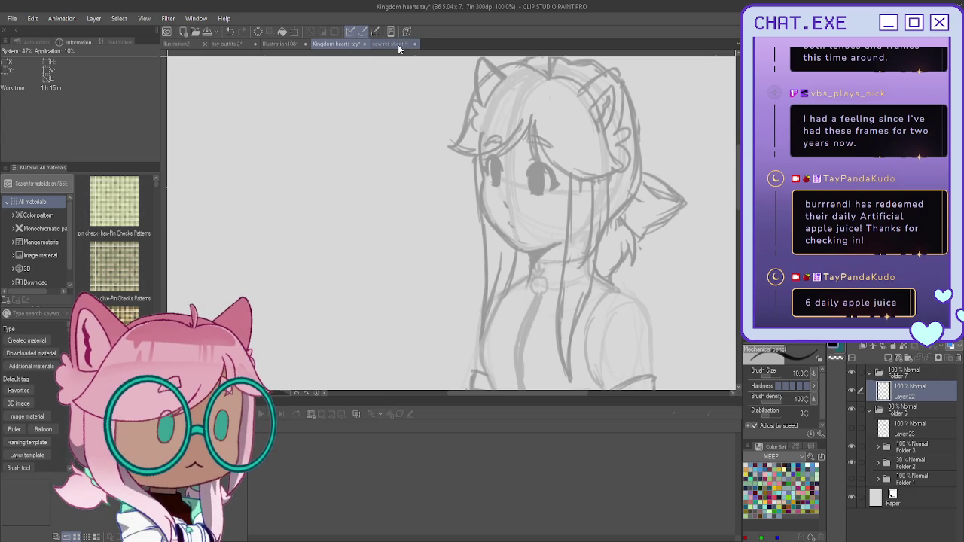
left_click(196, 32)
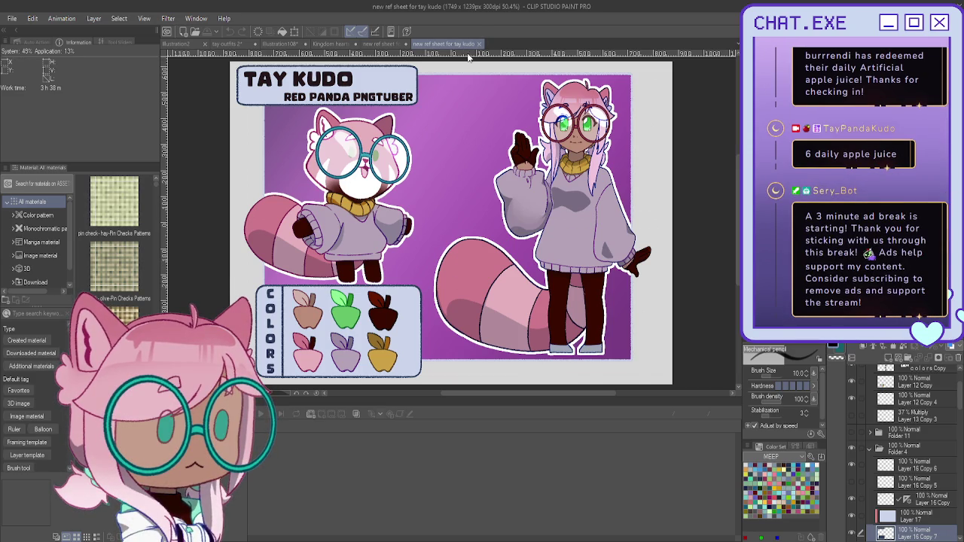
Close the rough ref sheet .png draft and return to the Kingdom hearts tay drawing
left_click(389, 43)
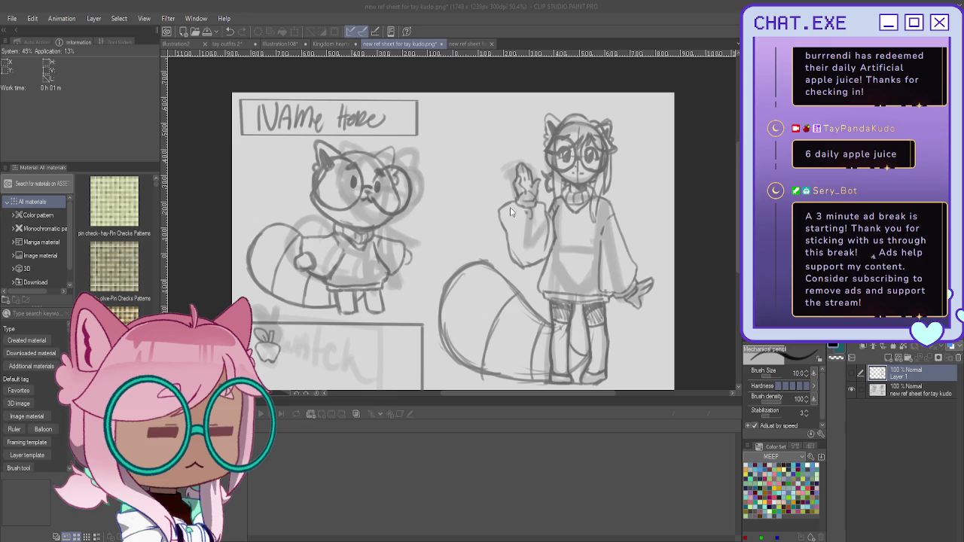
key("ctrl+w")
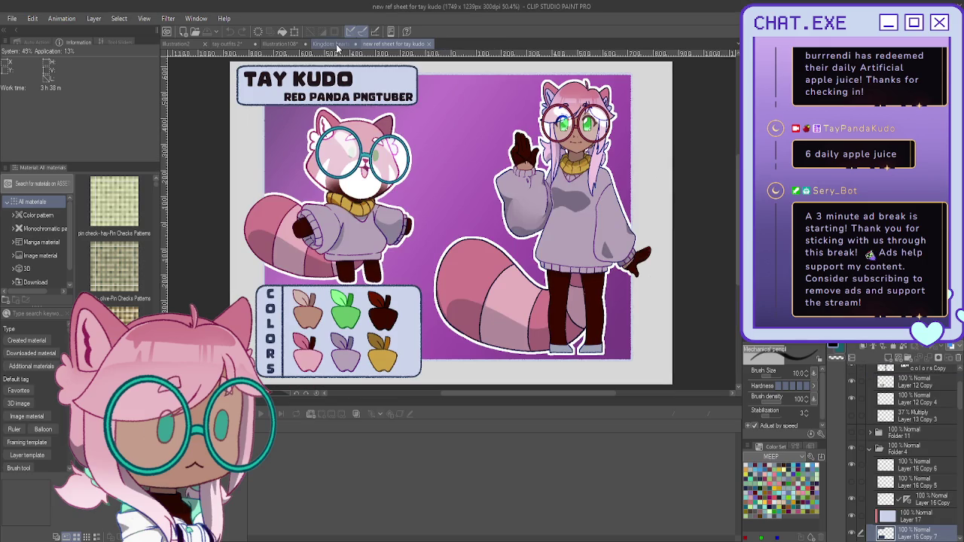
left_click(337, 45)
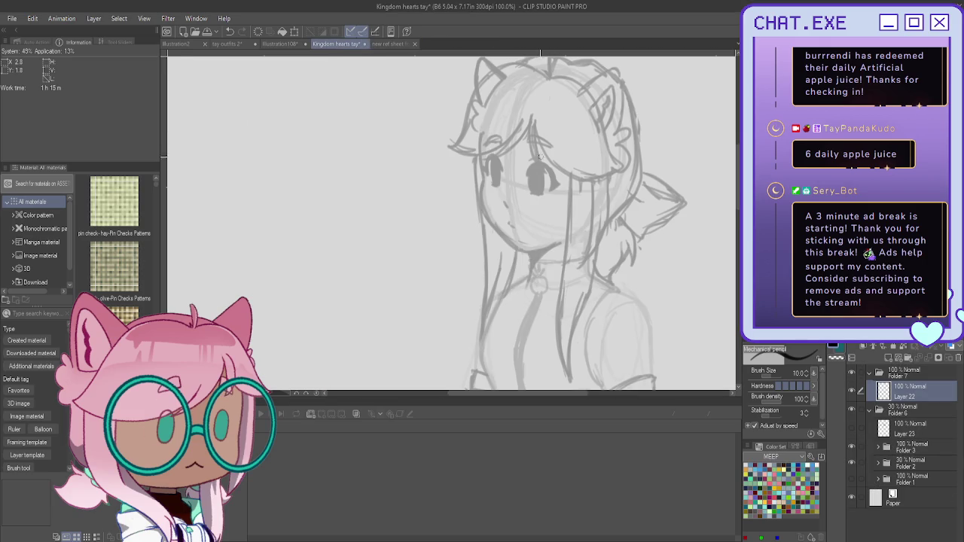
scroll(540, 156, "up", 2)
scroll(546, 161, "up", 2)
scroll(554, 164, "up", 1)
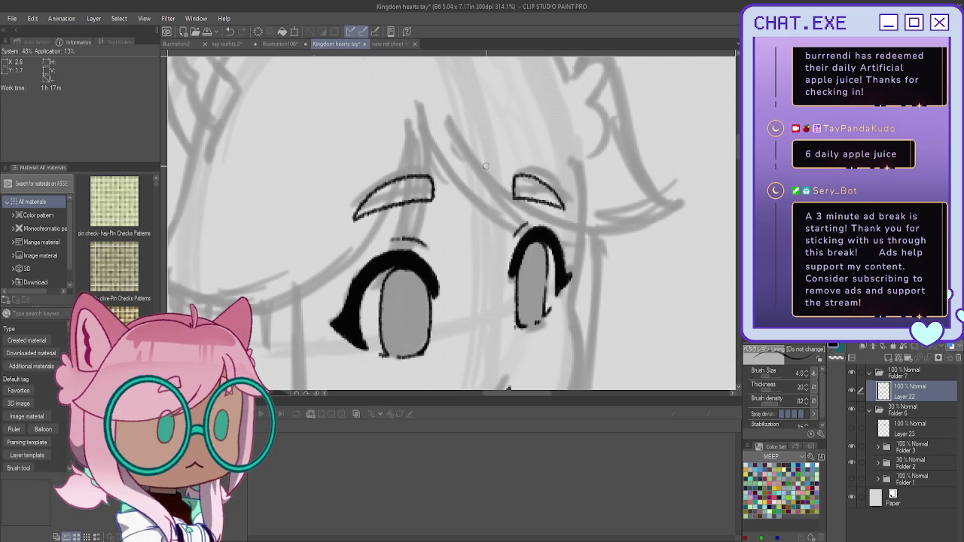
scroll(357, 294, "down", 2)
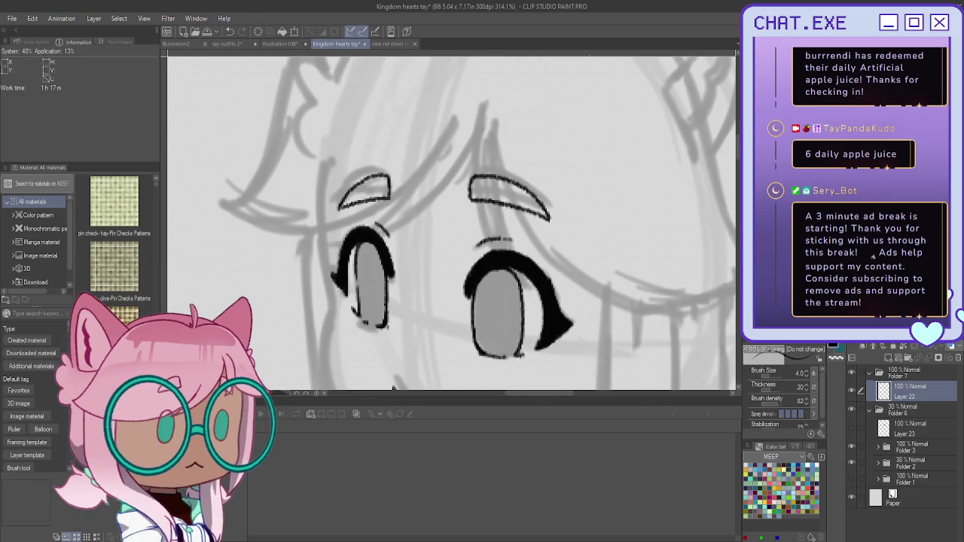
scroll(356, 295, "down", 2)
scroll(347, 271, "up", 1)
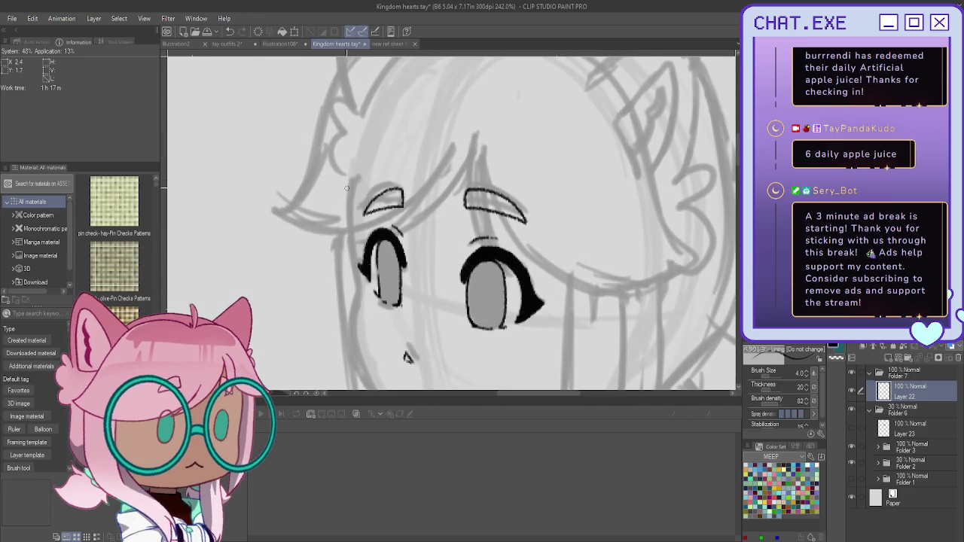
On a new raster layer, ink the face's left cheek line down to the jaw
left_click(880, 355)
mouse_move(407, 301)
left_mouse_down()
mouse_move(456, 252)
mouse_move(489, 269)
left_mouse_up()
left_click_drag(431, 149, 428, 200)
key("ctrl+z")
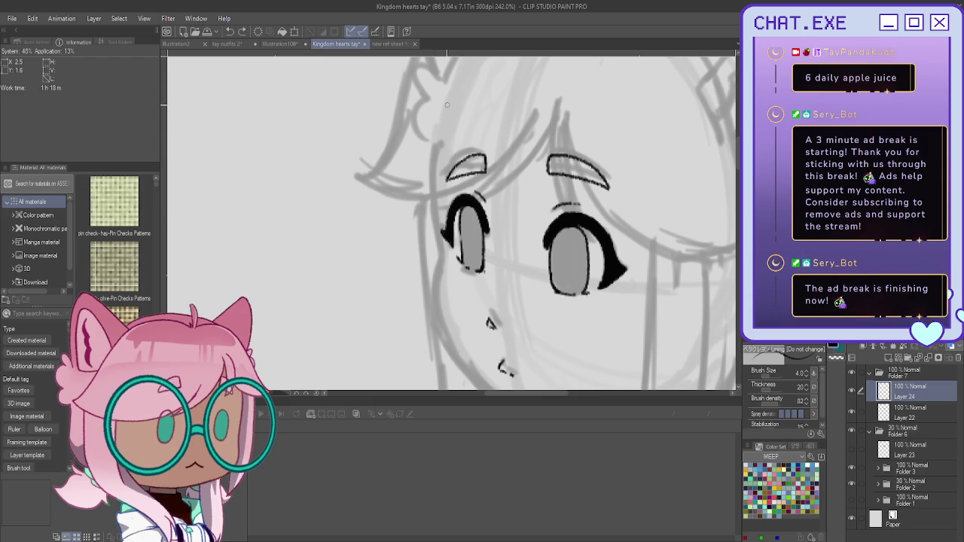
left_click_drag(432, 162, 432, 289)
scroll(432, 289, "down", 2)
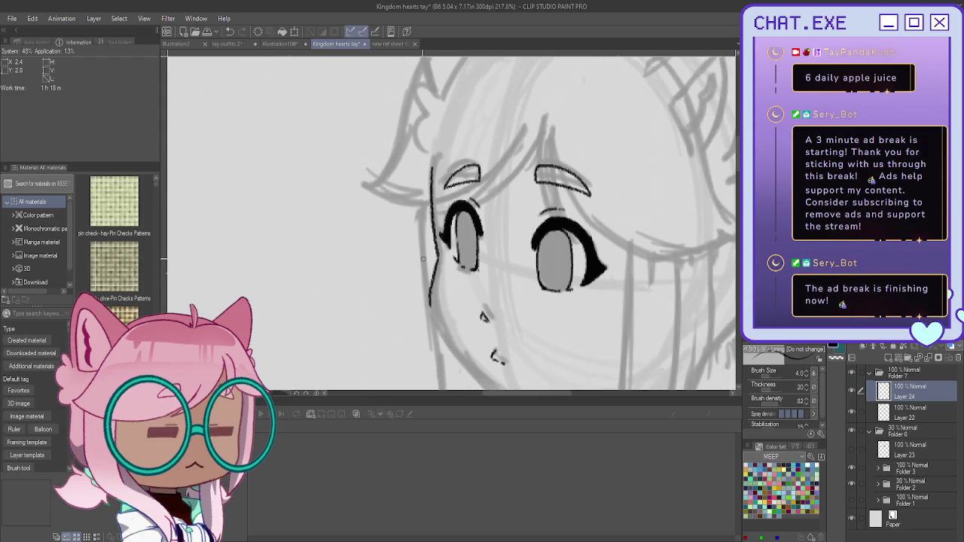
scroll(437, 316, "down", 1)
left_click_drag(449, 393, 321, 392)
scroll(452, 226, "up", 2)
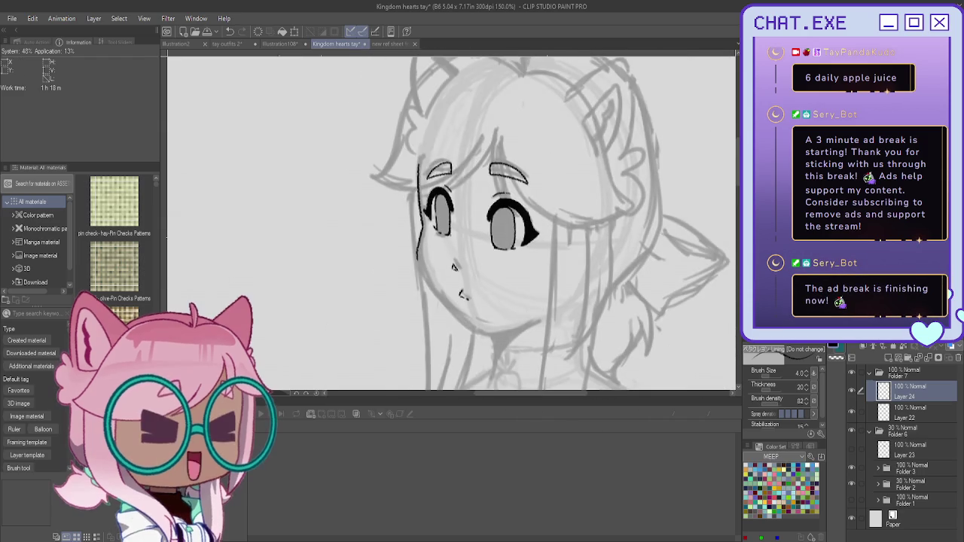
scroll(452, 226, "up", 1)
scroll(392, 168, "up", 2)
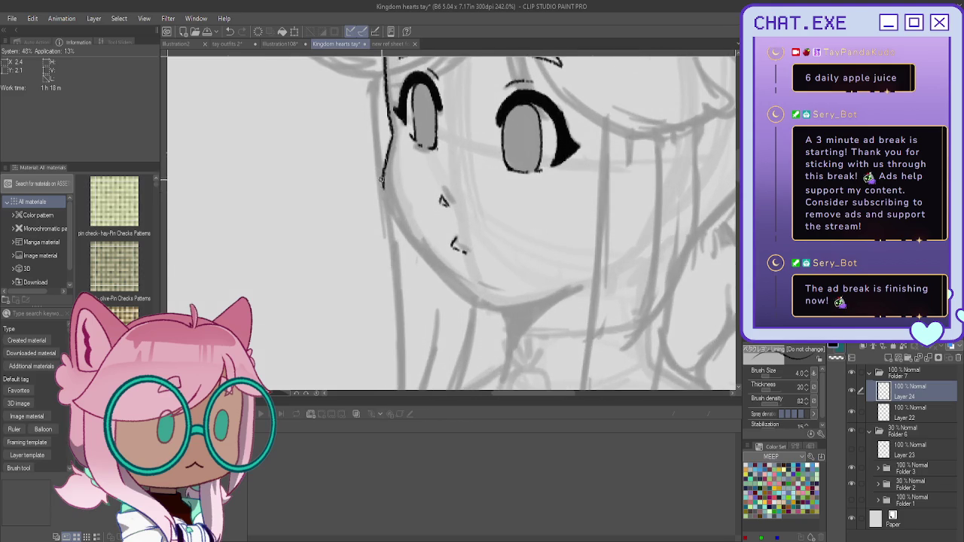
mouse_move(386, 161)
left_mouse_down()
mouse_move(386, 211)
mouse_move(447, 290)
left_mouse_up()
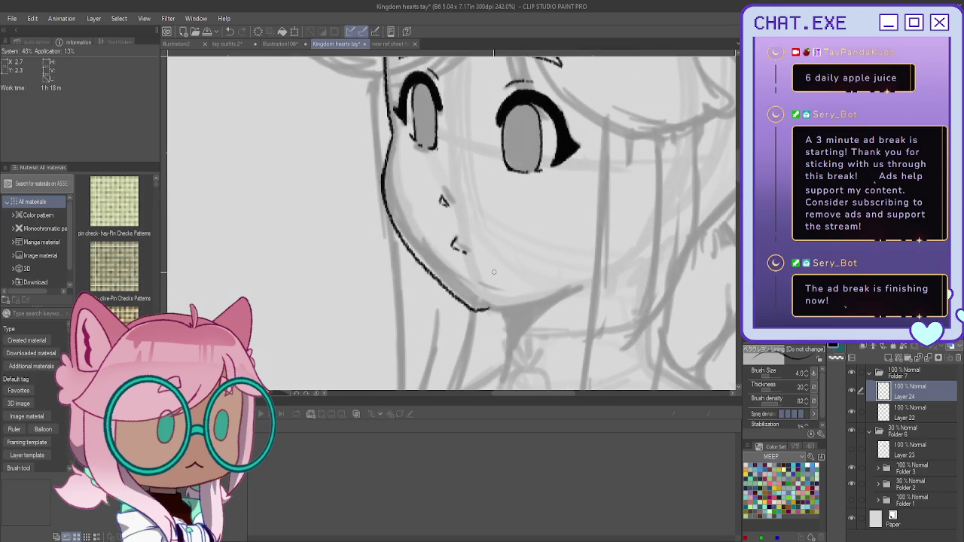
With the canvas flipped, ink the jawline to a pointed chin, erasing the stray V and thickening it
key("h")
scroll(271, 243, "up", 1)
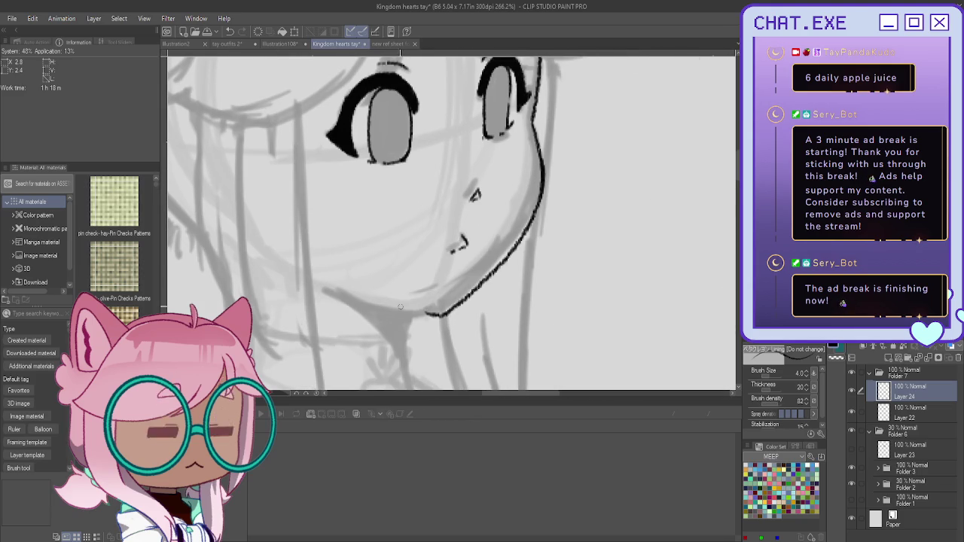
left_click_drag(432, 314, 330, 287)
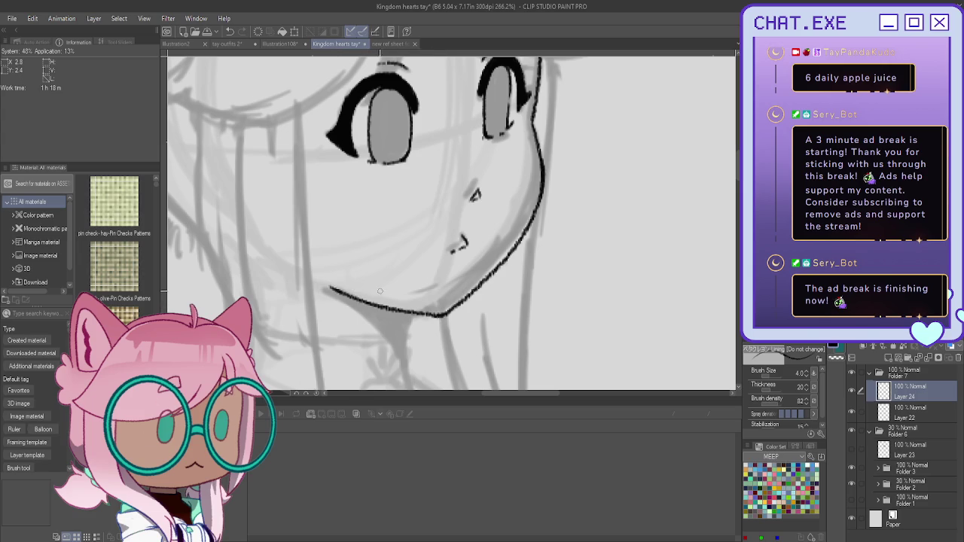
left_click_drag(416, 330, 404, 313)
scroll(406, 313, "down", 2)
scroll(315, 229, "down", 2)
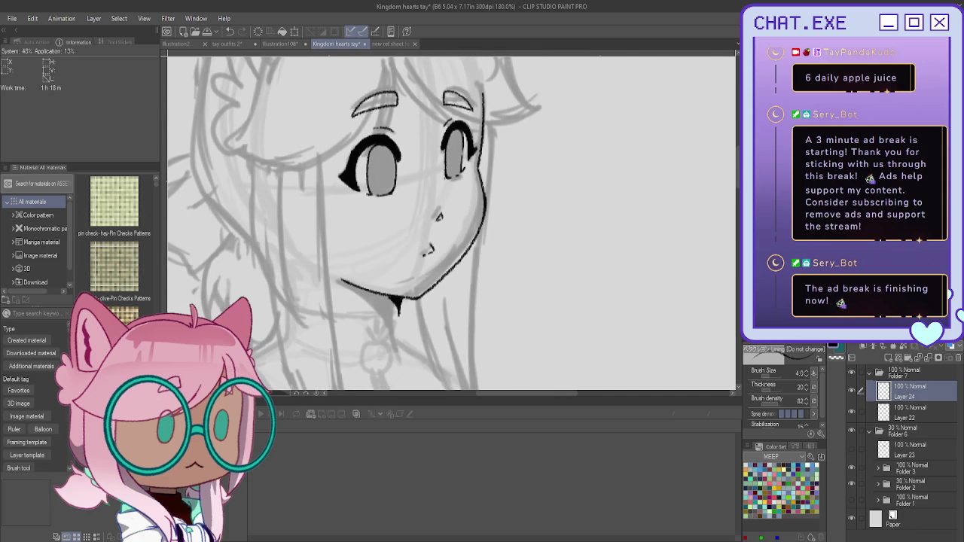
scroll(400, 313, "up", 2)
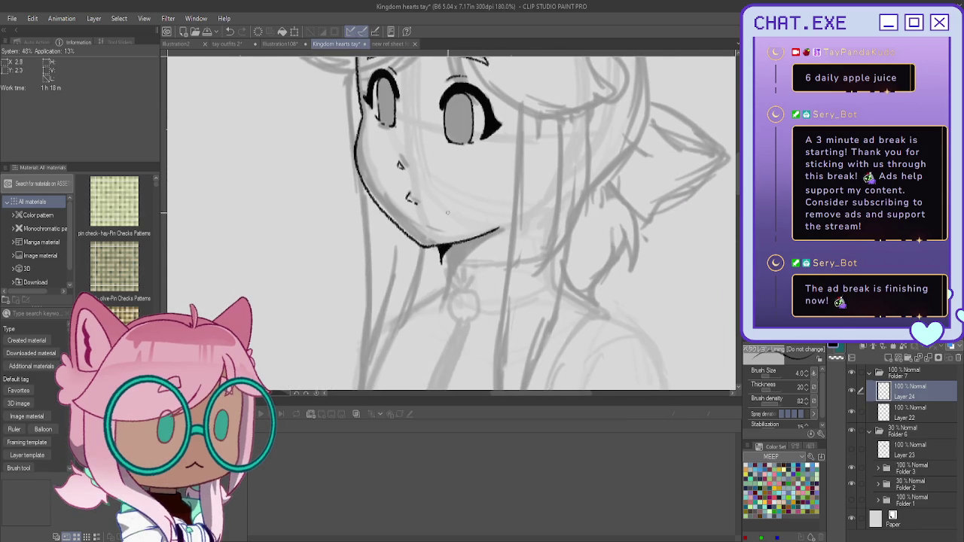
left_click_drag(443, 263, 515, 267)
scroll(430, 248, "down", 2)
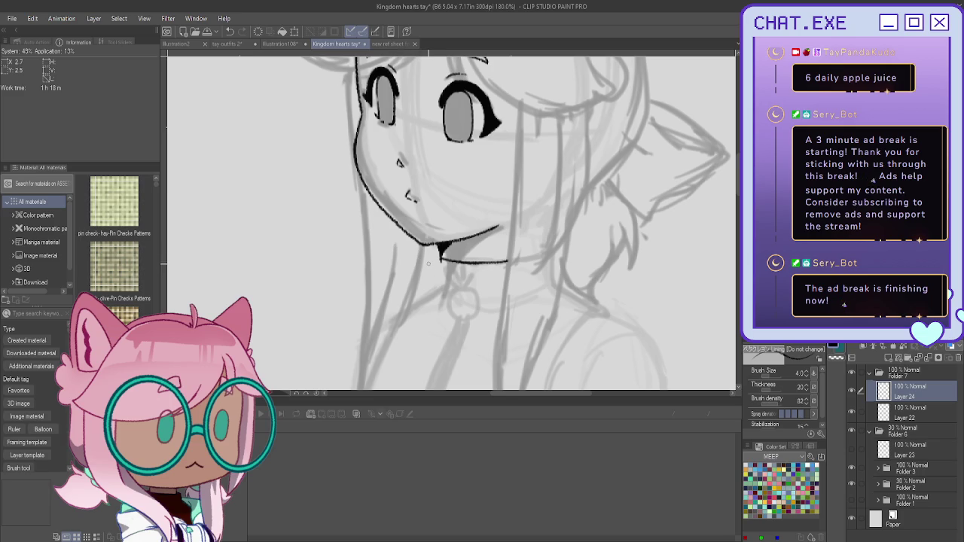
scroll(429, 268, "up", 1)
scroll(434, 274, "down", 1)
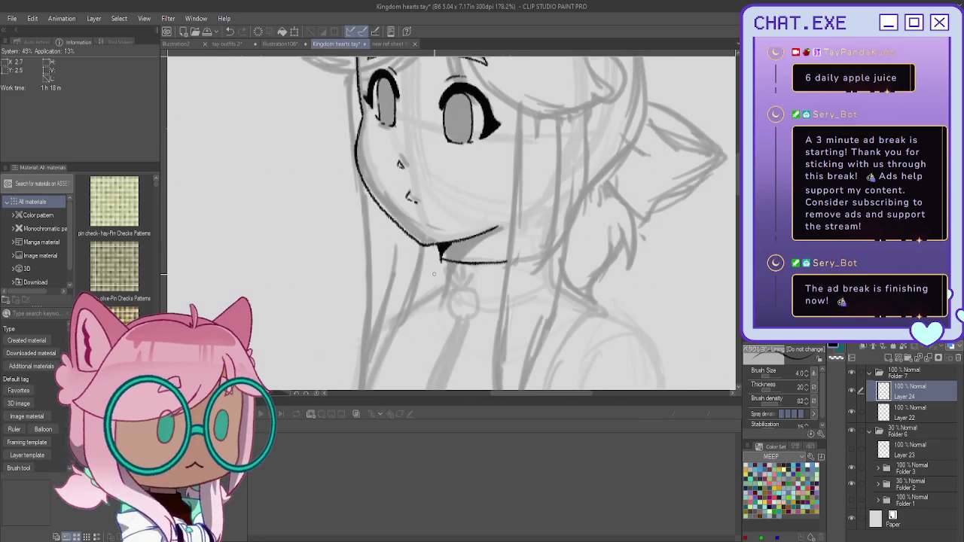
scroll(434, 274, "down", 2)
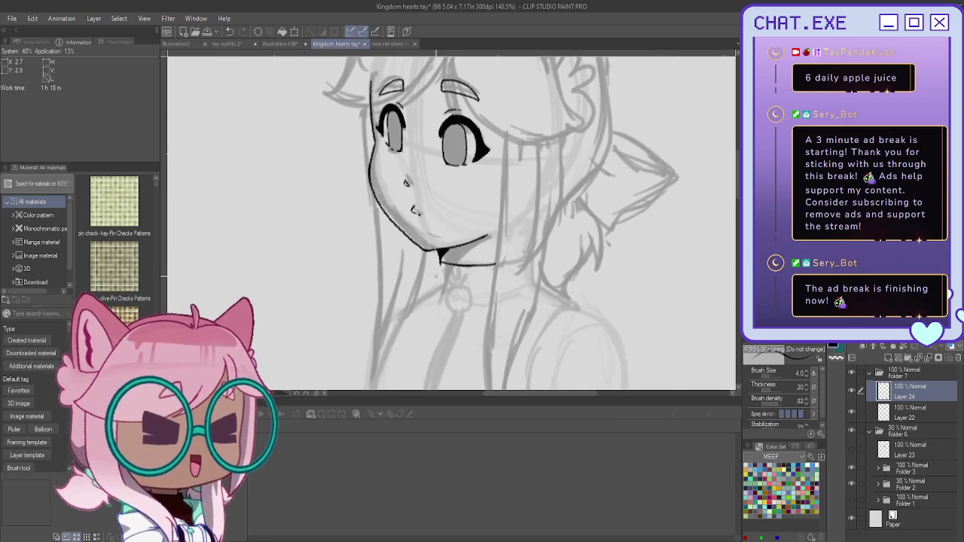
scroll(435, 275, "up", 2)
scroll(422, 294, "up", 2)
scroll(400, 316, "up", 2)
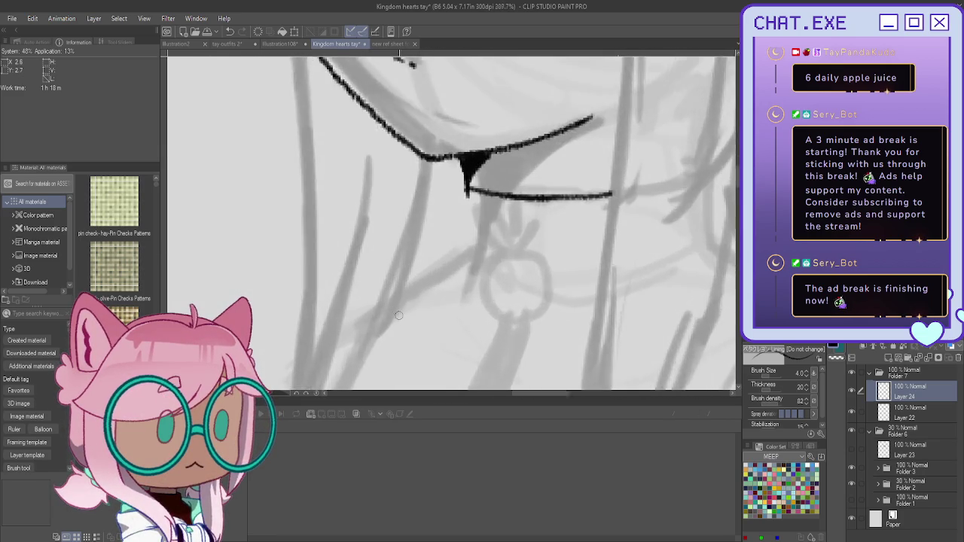
scroll(399, 316, "down", 3)
scroll(448, 355, "down", 3)
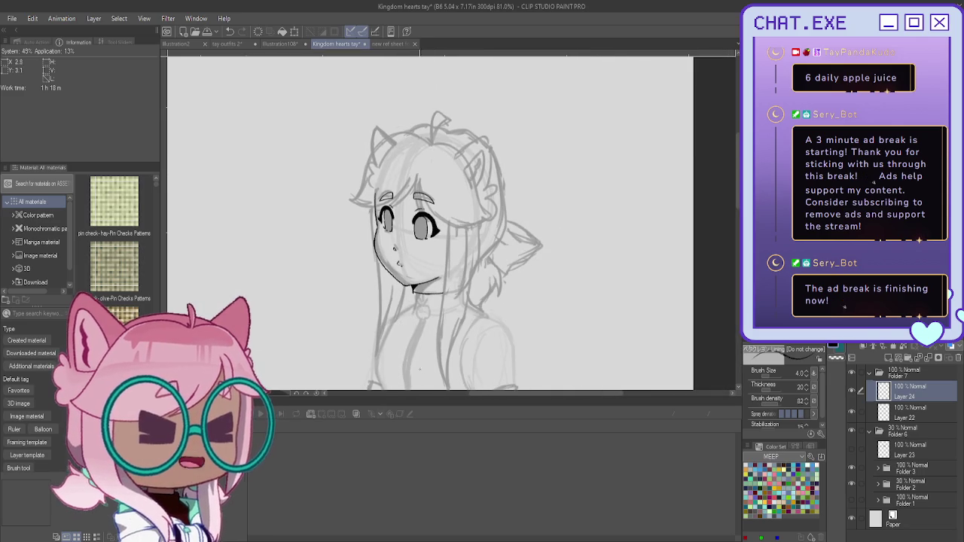
scroll(452, 354, "up", 1)
scroll(505, 331, "up", 1)
scroll(547, 311, "up", 1)
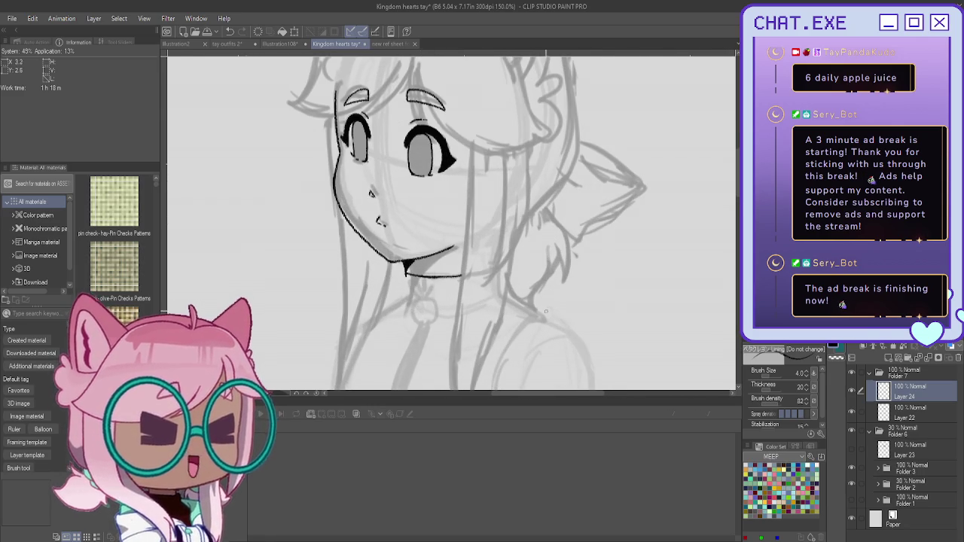
mouse_move(546, 311)
left_mouse_down()
mouse_move(768, 329)
mouse_move(651, 326)
mouse_move(594, 353)
left_mouse_up()
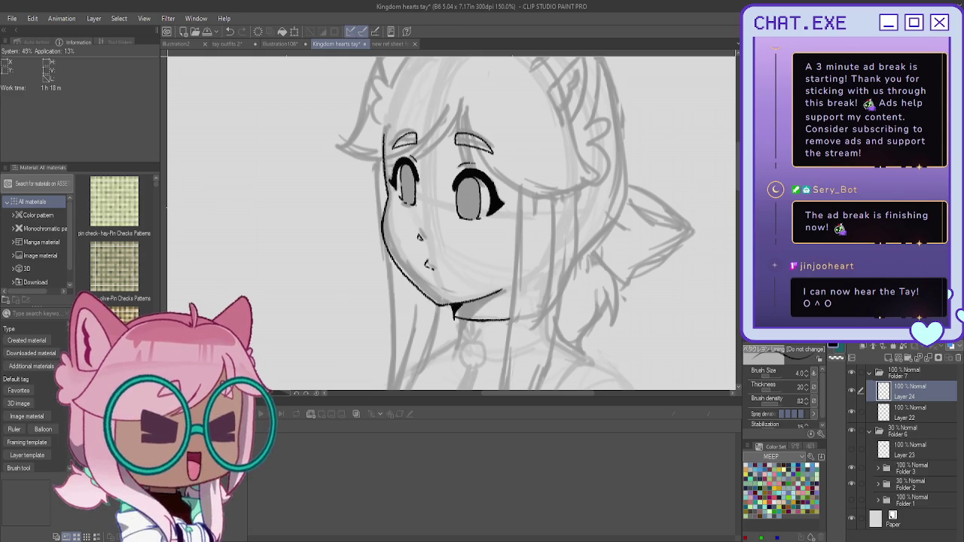
left_click_drag(461, 321, 450, 313)
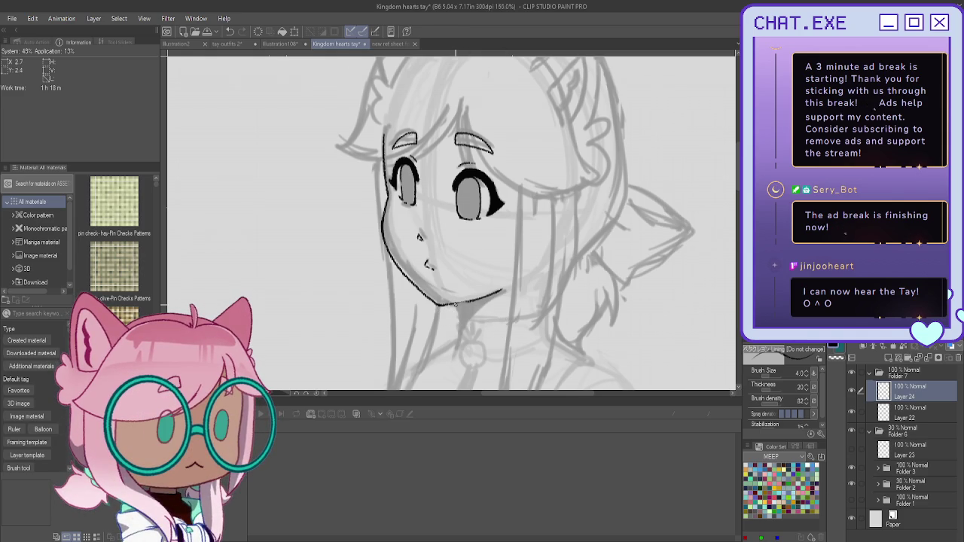
scroll(463, 301, "up", 1)
mouse_move(462, 301)
left_mouse_down()
mouse_move(437, 306)
mouse_move(458, 321)
mouse_move(464, 305)
left_mouse_up()
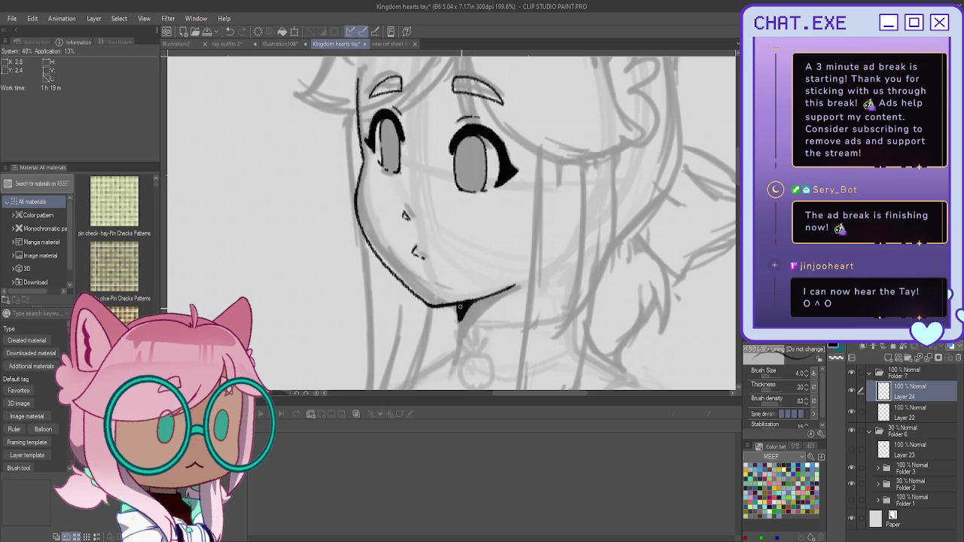
Test and undo a neck line, toggle the face lineart's visibility, and add a new layer for the neck
key("ctrl+minus")
key("ctrl+minus")
key("ctrl+minus")
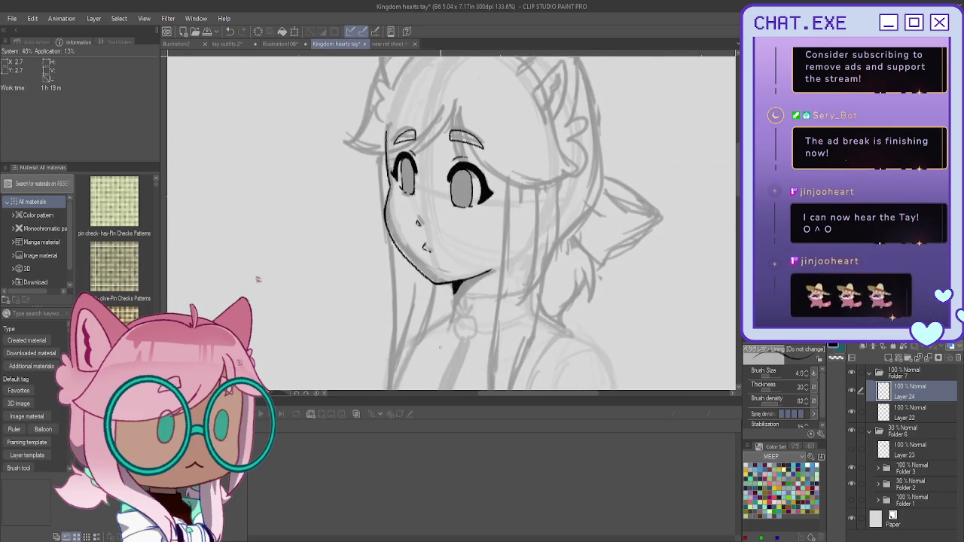
scroll(441, 348, "up", 1)
scroll(441, 347, "up", 1)
scroll(441, 347, "up", 1)
left_click_drag(455, 283, 522, 282)
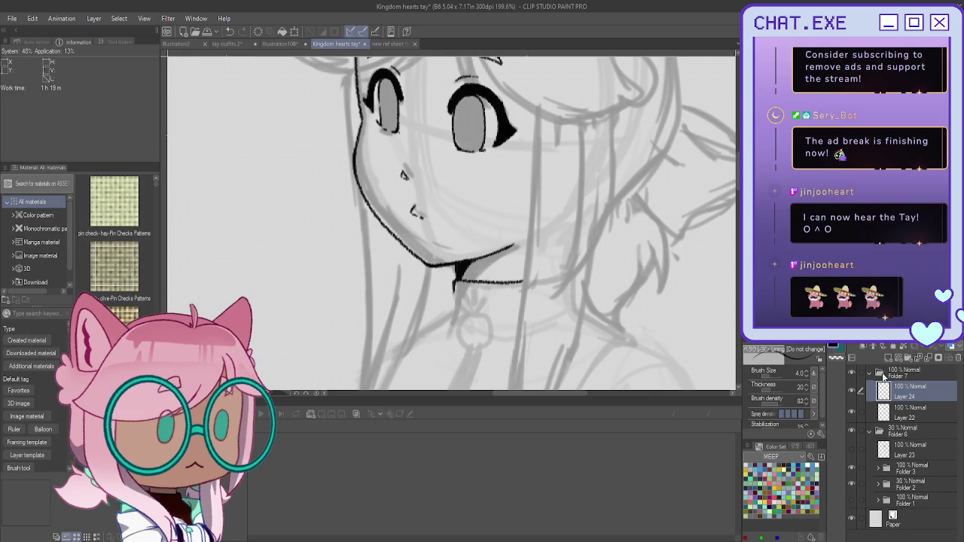
key("ctrl+z")
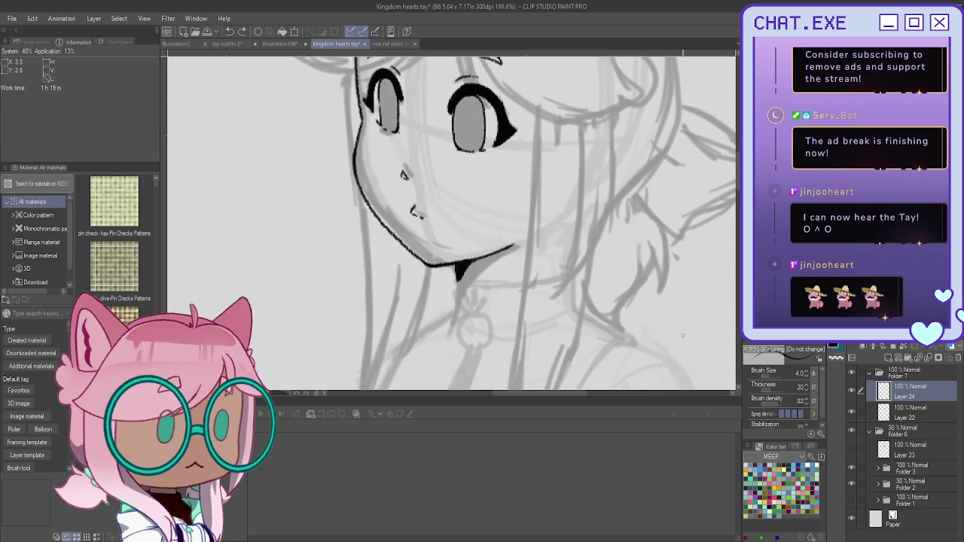
left_click(853, 393)
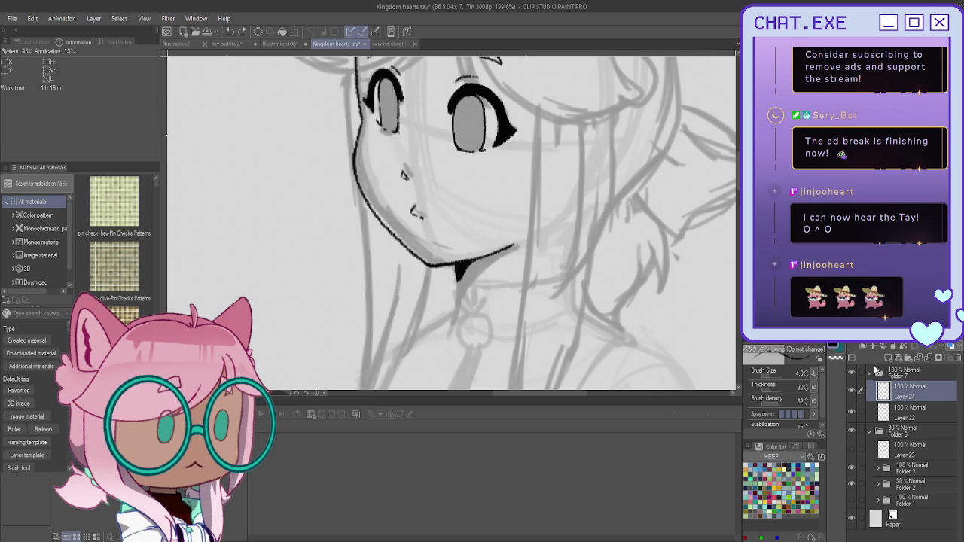
left_click(888, 360)
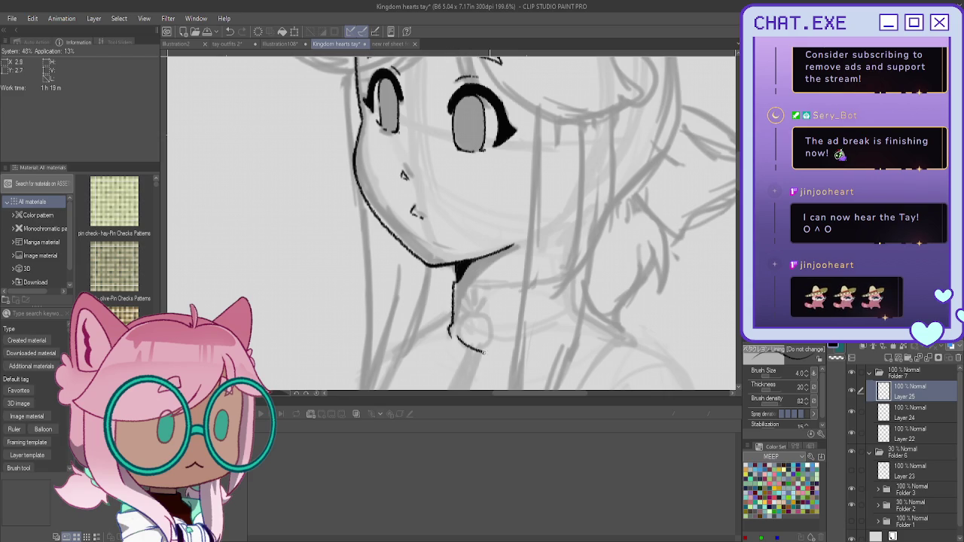
At 200% zoom, ink the collar's lower edge and the shoulder line sloping down from it
key("h")
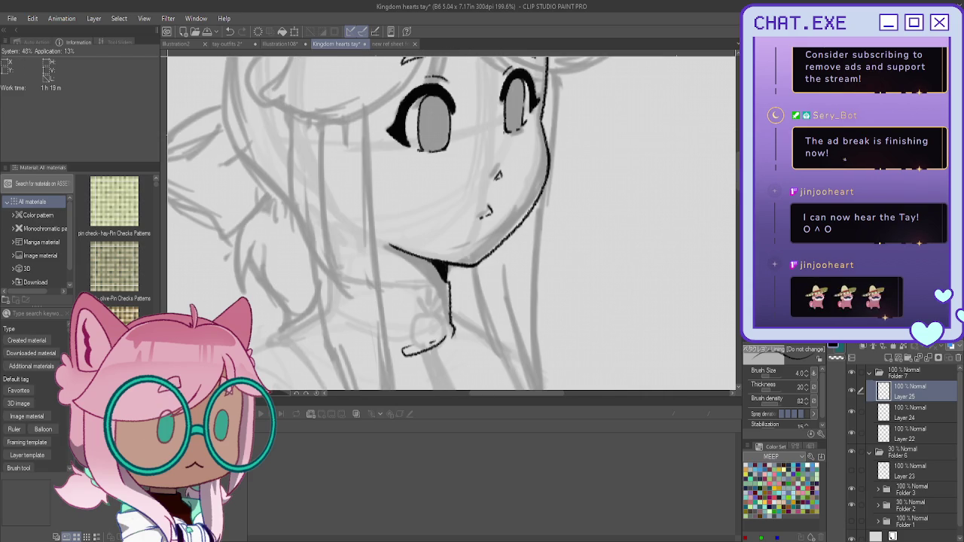
key("ctrl+plus")
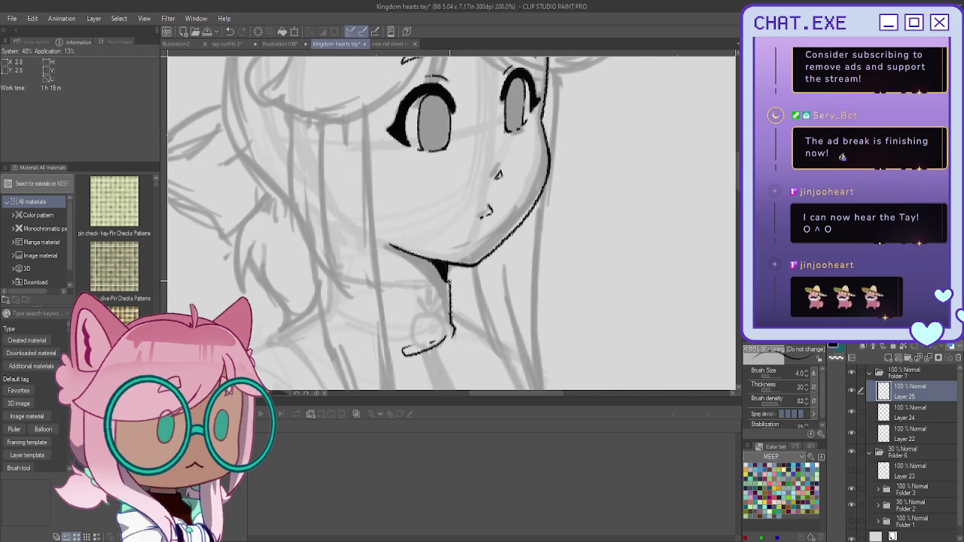
left_click_drag(450, 283, 329, 273)
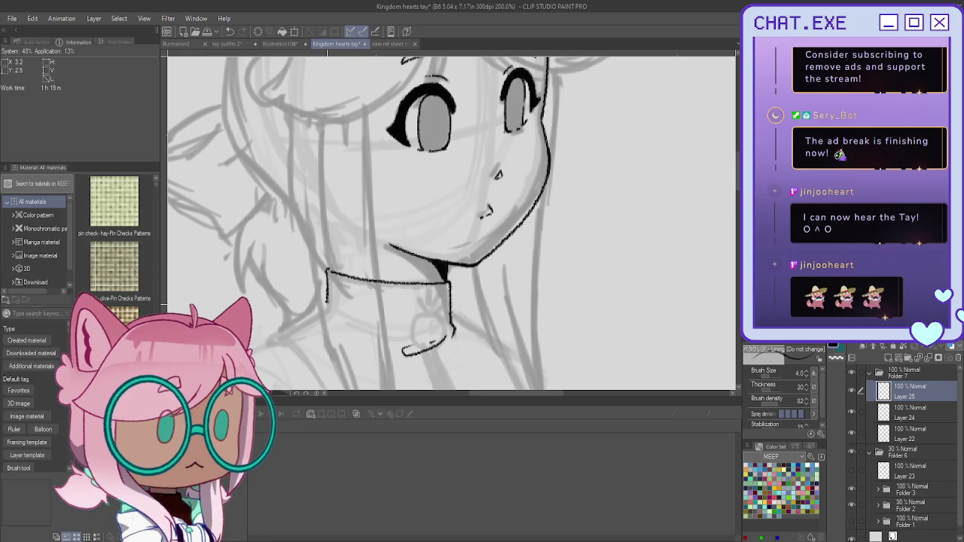
left_click_drag(388, 329, 340, 321)
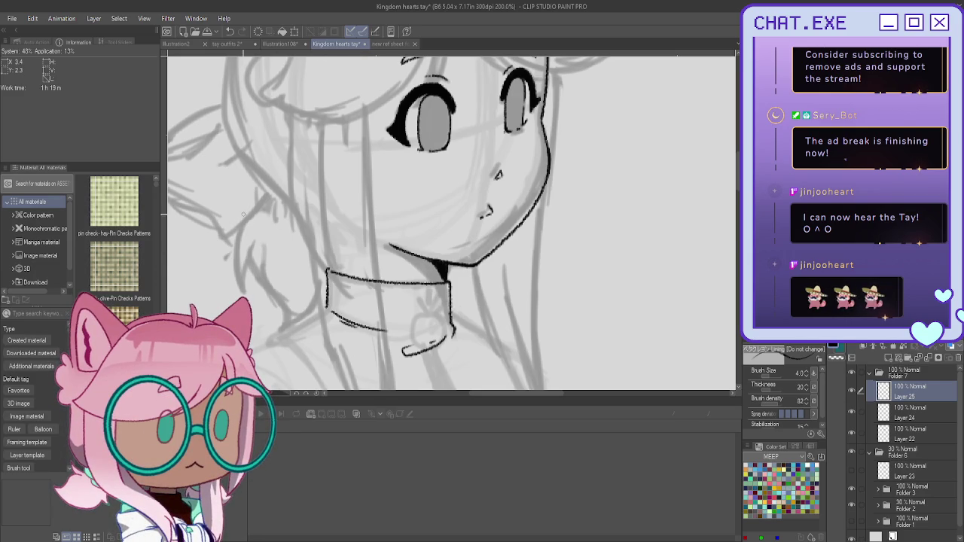
scroll(243, 214, "down", 3)
scroll(376, 226, "up", 2)
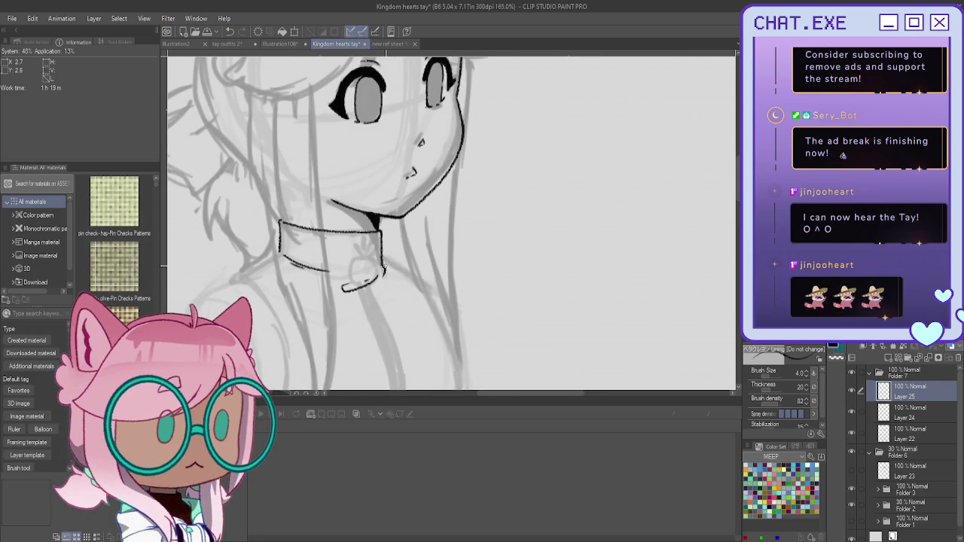
left_click_drag(410, 275, 424, 289)
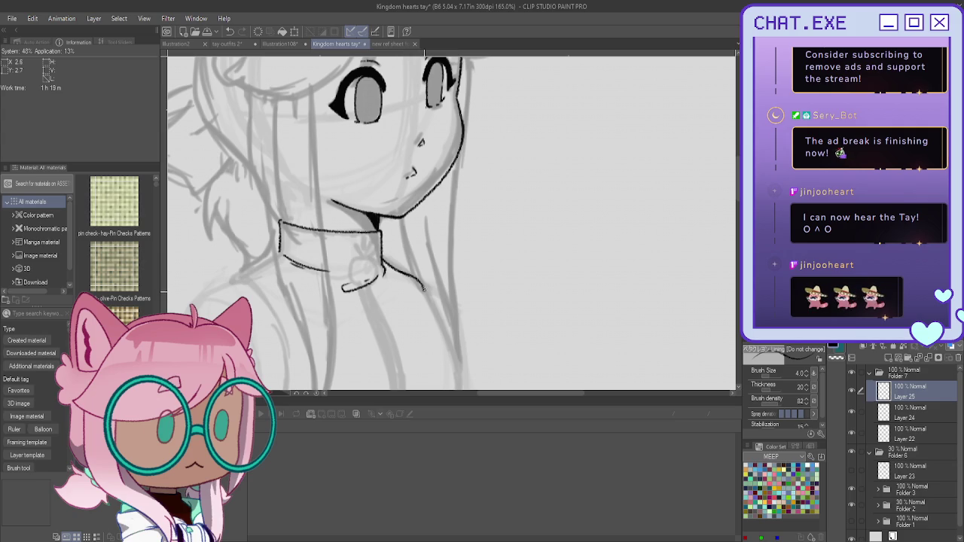
scroll(452, 226, "down", 3)
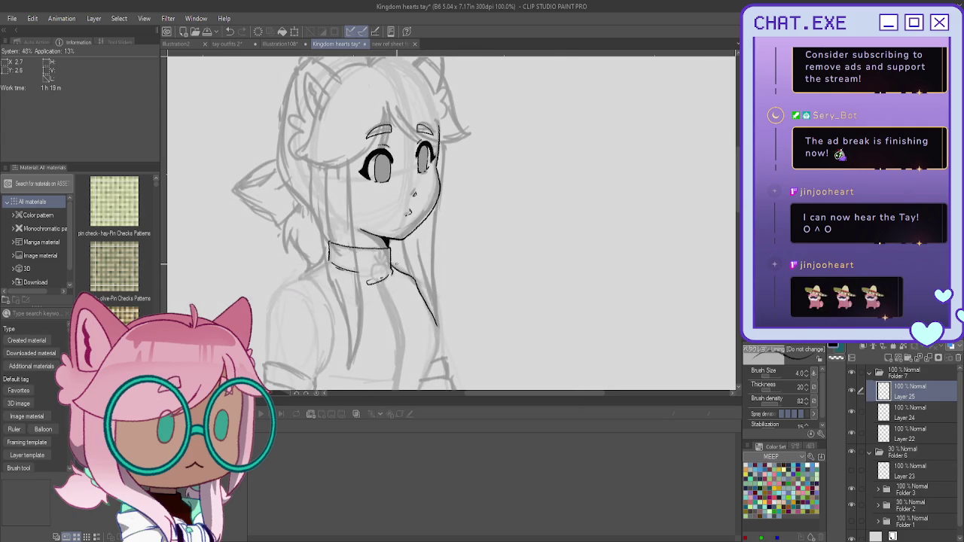
left_click_drag(339, 226, 497, 226)
left_click_drag(452, 301, 458, 203)
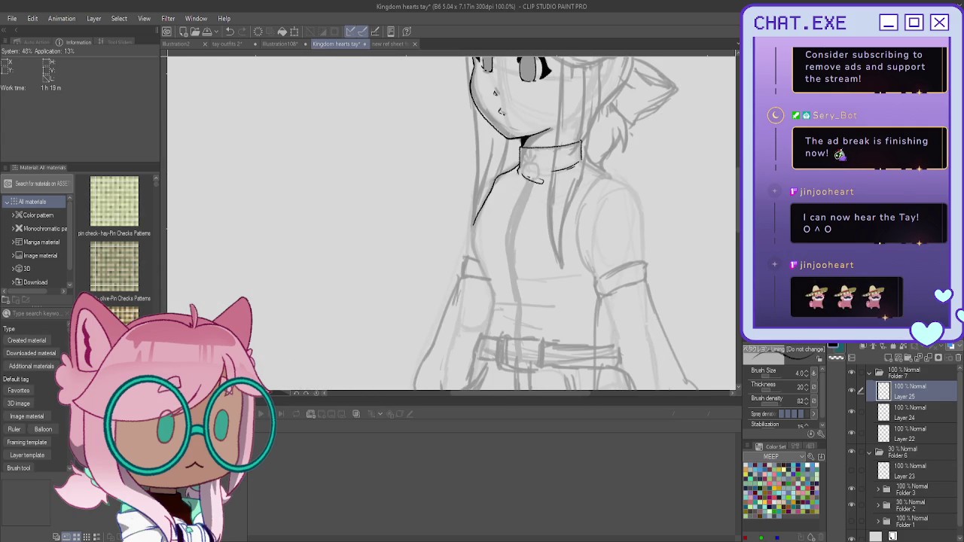
scroll(497, 219, "up", 5)
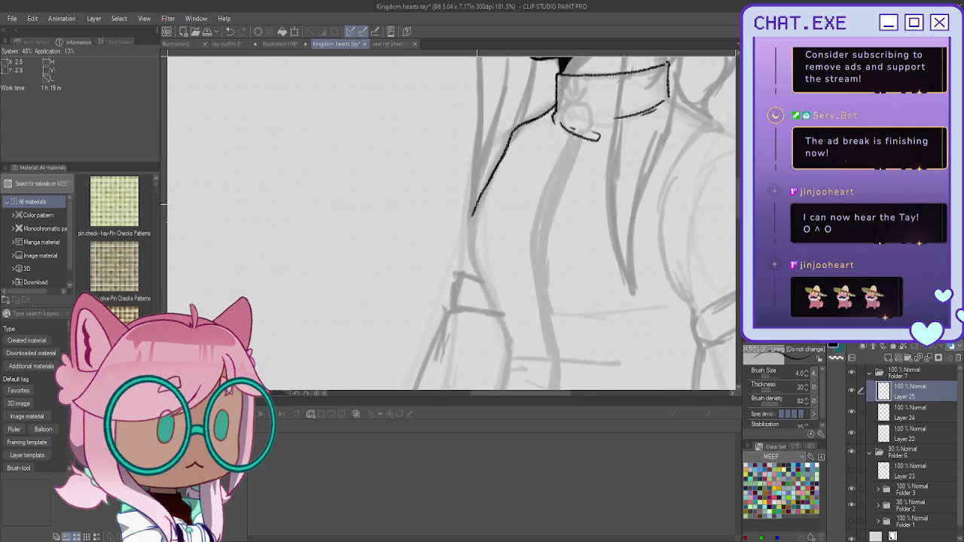
Ink the torso's left outline from the collar down toward the belt
left_click_drag(472, 260, 507, 332)
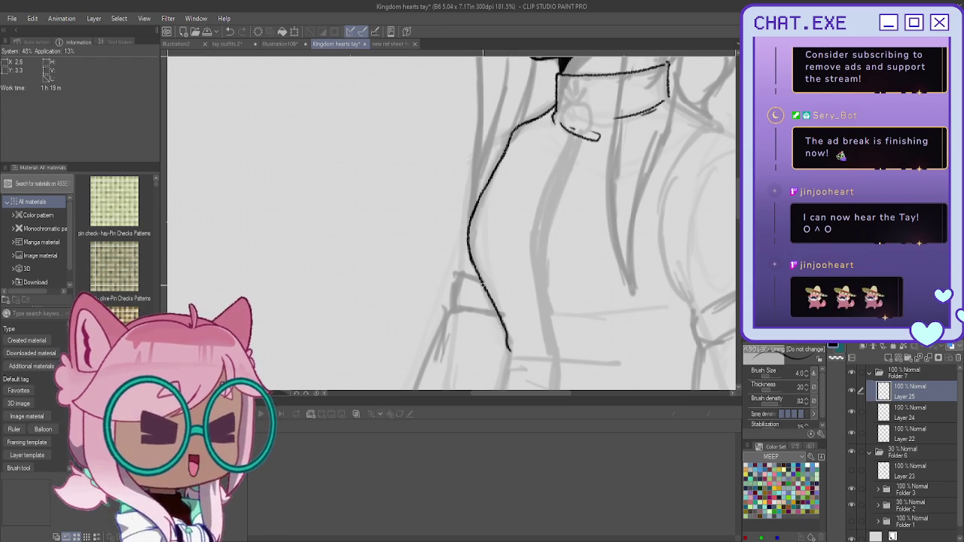
scroll(506, 332, "down", 3)
scroll(525, 348, "up", 2)
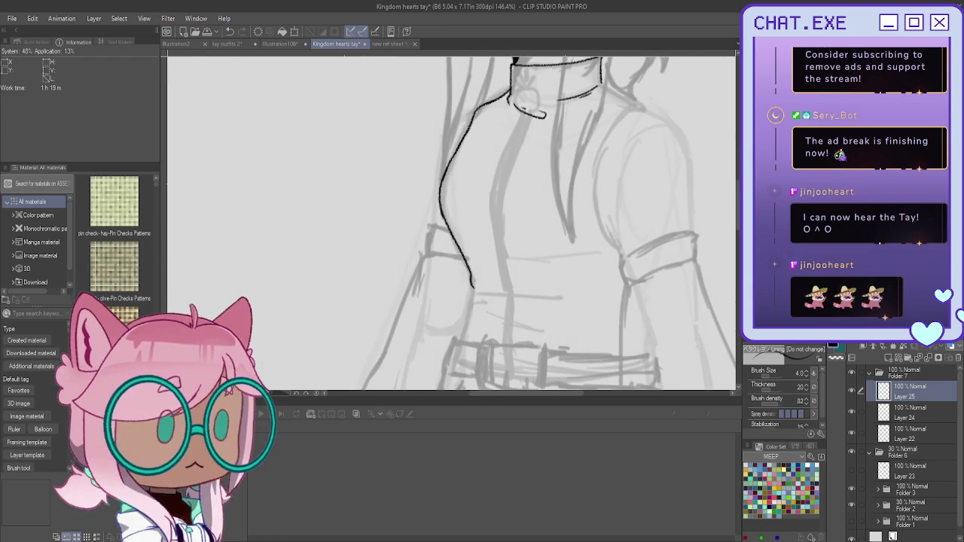
left_click_drag(525, 349, 485, 307)
scroll(430, 246, "up", 1)
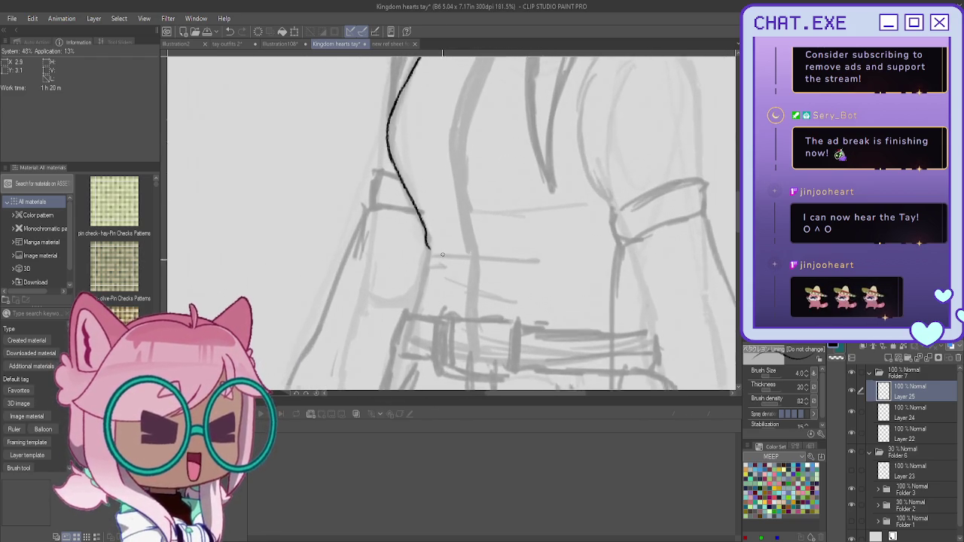
scroll(430, 245, "up", 1)
scroll(428, 248, "up", 1)
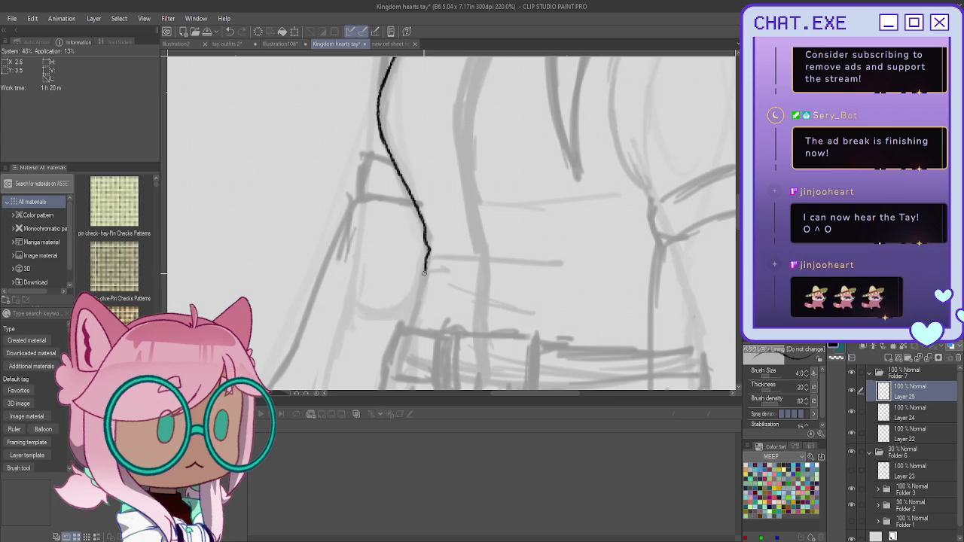
left_click_drag(422, 283, 408, 325)
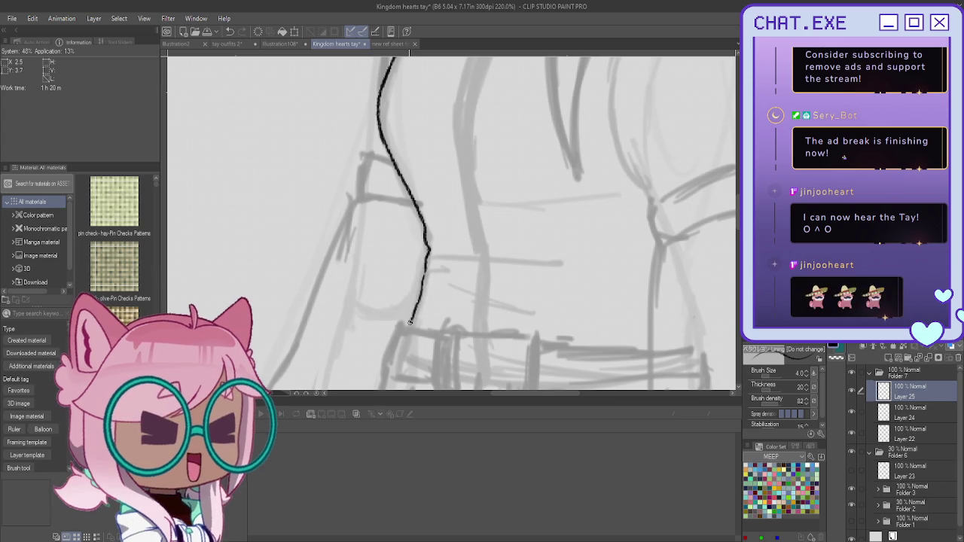
Add a line running off the collar's right side toward the shoulder
scroll(392, 307, "down", 3)
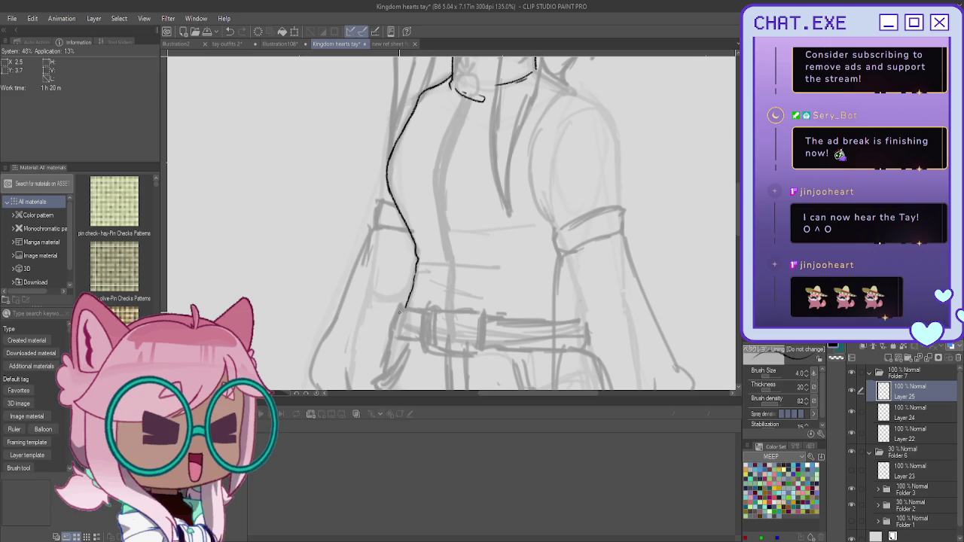
scroll(401, 308, "up", 2)
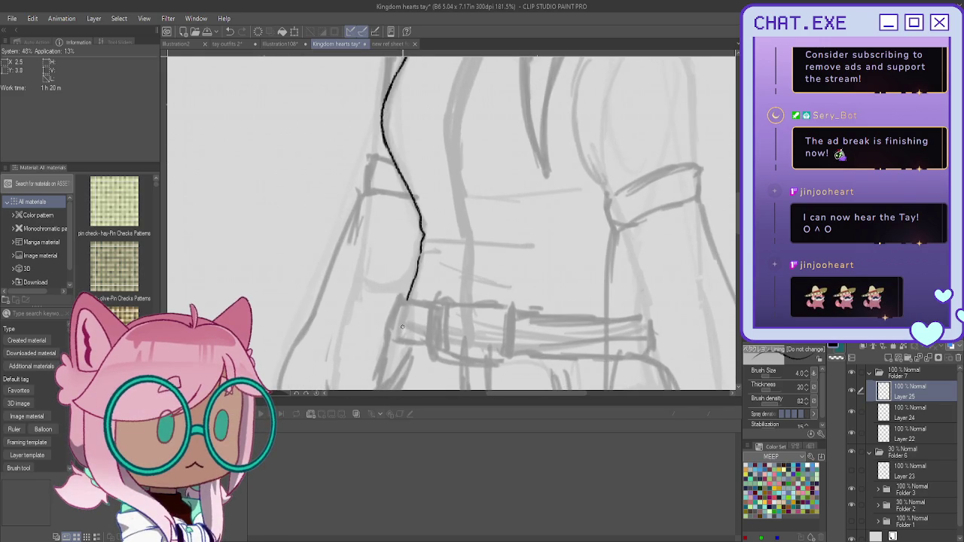
scroll(402, 326, "down", 2)
scroll(528, 82, "up", 2)
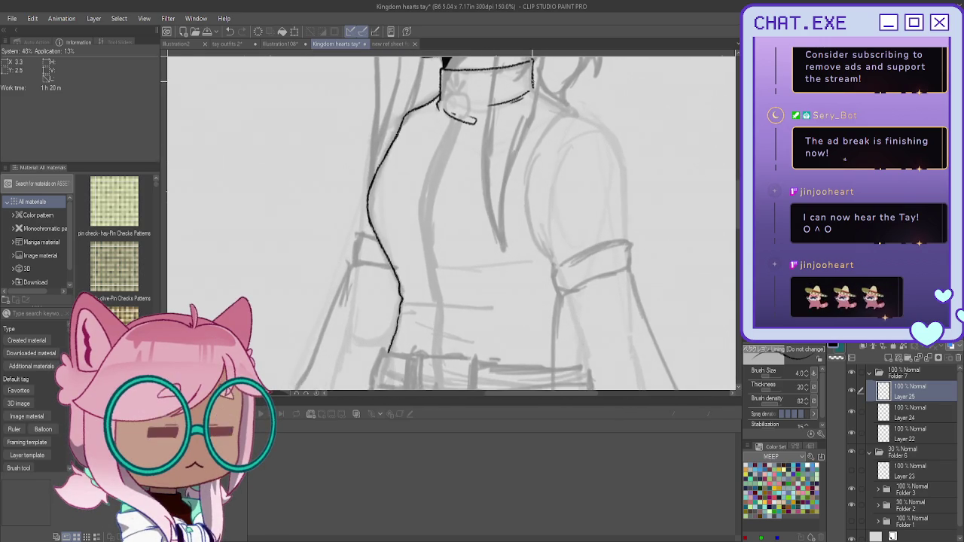
scroll(528, 83, "up", 1)
mouse_move(536, 96)
left_mouse_down()
mouse_move(523, 115)
mouse_move(596, 126)
left_mouse_up()
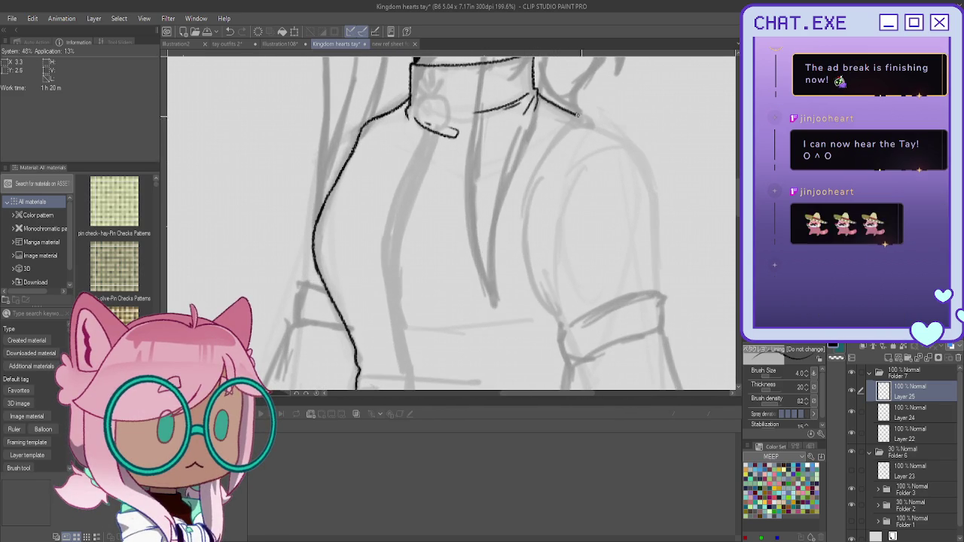
Redraw the collar's right-side line and ink the inner sleeve line down from the shoulder
key("ctrl+z")
mouse_move(549, 100)
left_mouse_down()
mouse_move(641, 156)
mouse_move(658, 293)
left_mouse_up()
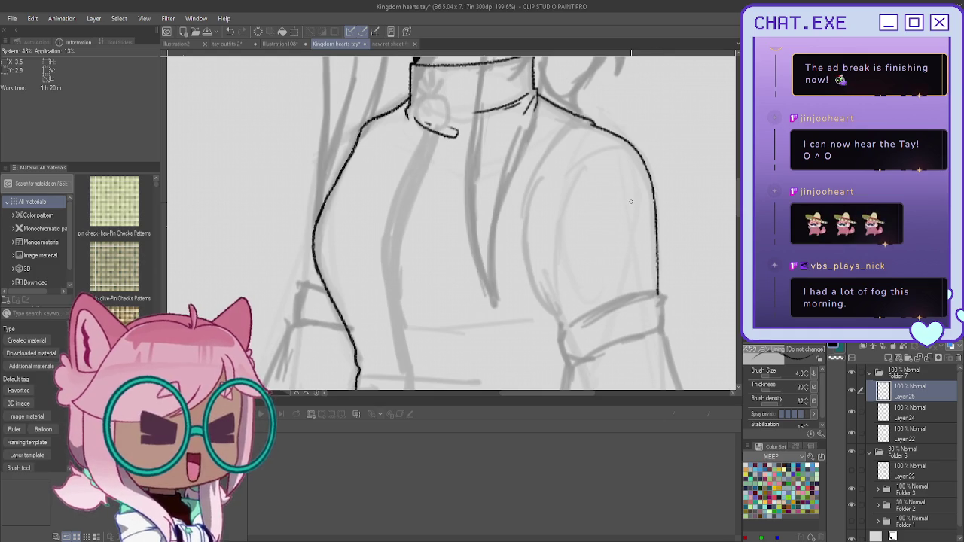
key("h")
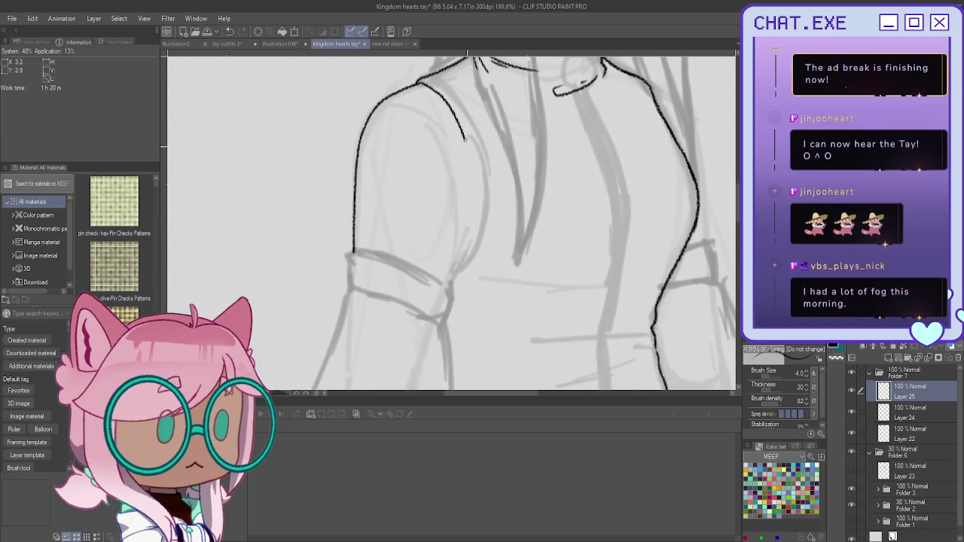
key("ctrl+z")
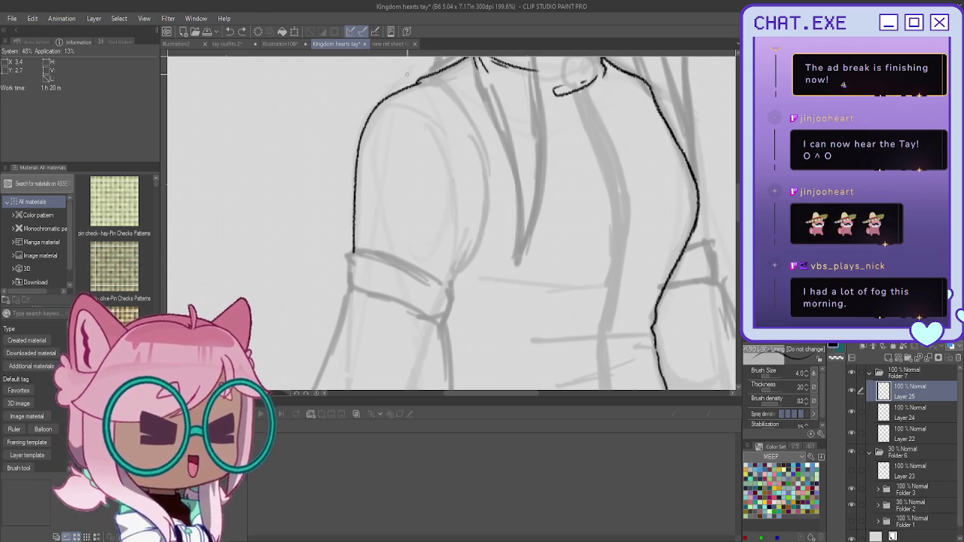
left_click_drag(420, 80, 460, 114)
left_click_drag(477, 161, 479, 217)
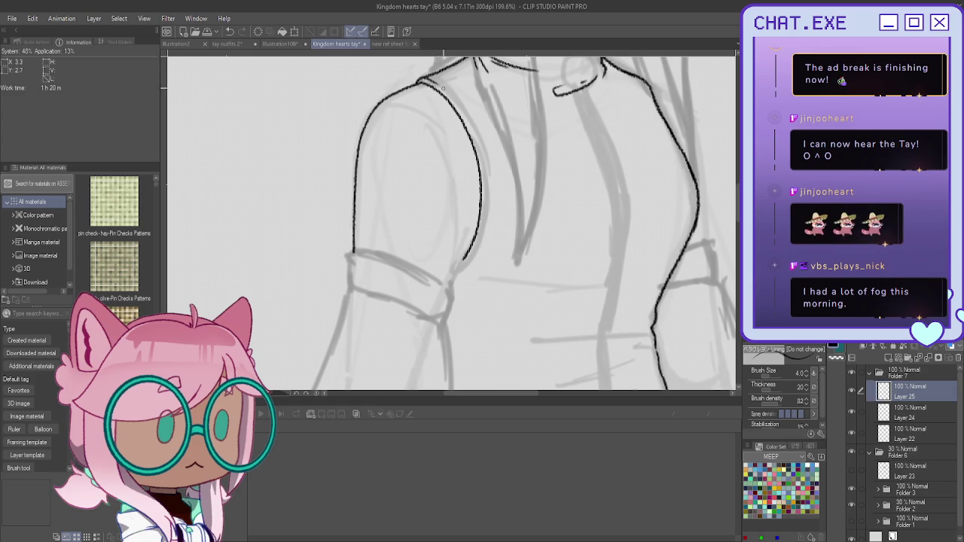
key("ctrl+z")
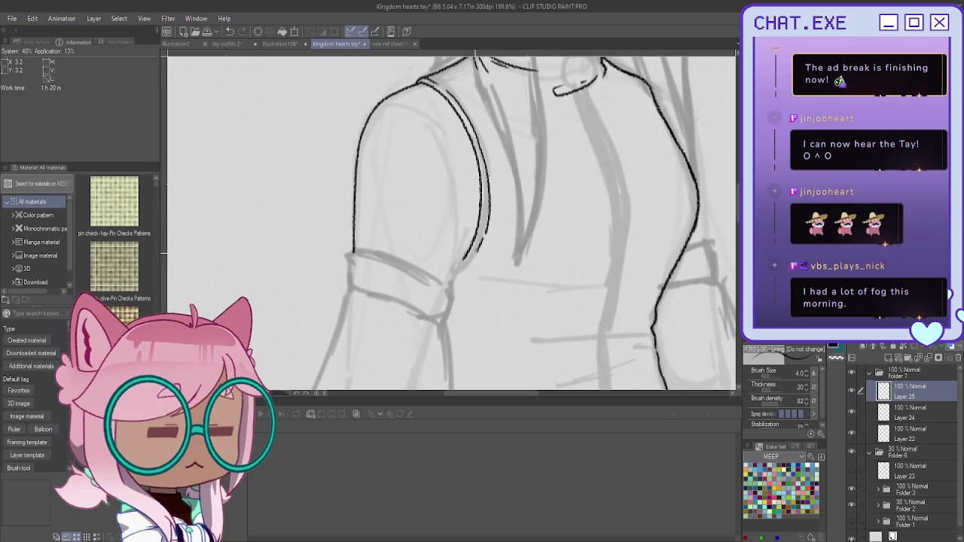
Tilt the view along the arm and ink a shorter curved edge for the sleeve cuff
scroll(451, 178, "down", 3)
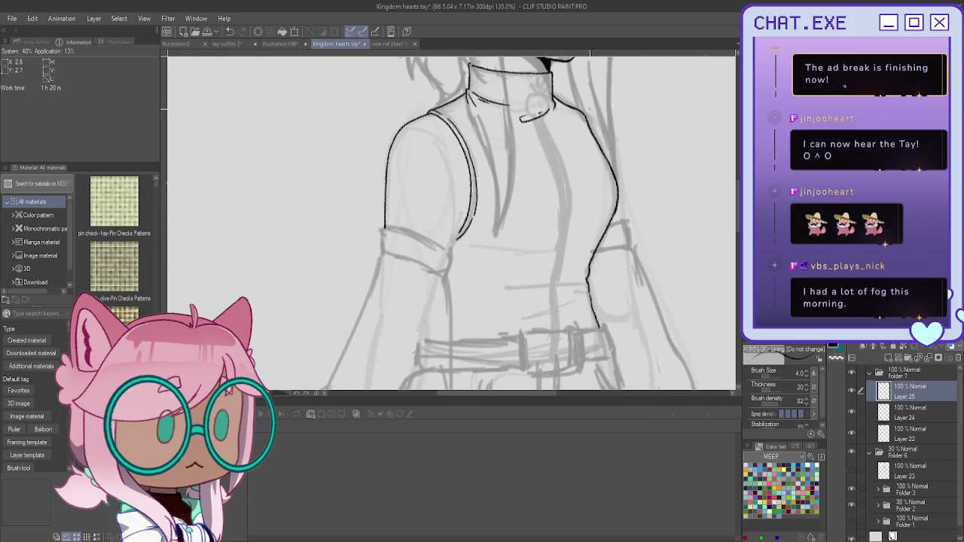
scroll(584, 110, "up", 4)
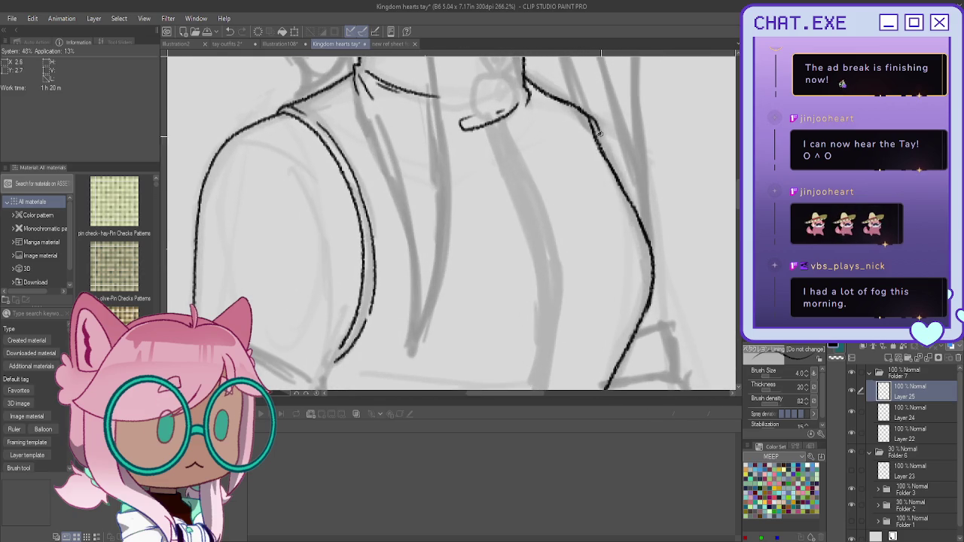
scroll(596, 119, "down", 2)
scroll(527, 136, "down", 2)
scroll(469, 147, "down", 2)
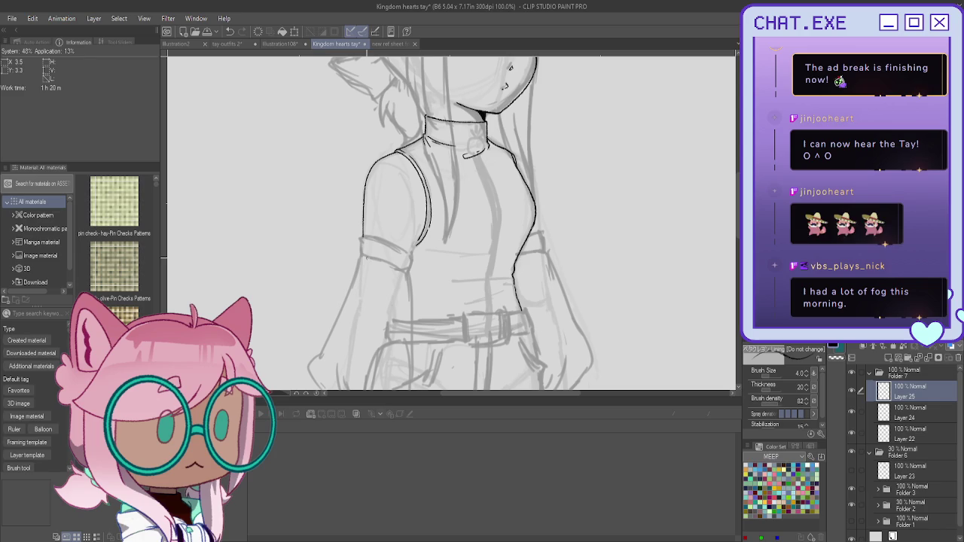
scroll(452, 226, "down", 2)
scroll(452, 226, "down", 2)
scroll(452, 226, "down", 2)
scroll(531, 171, "up", 2)
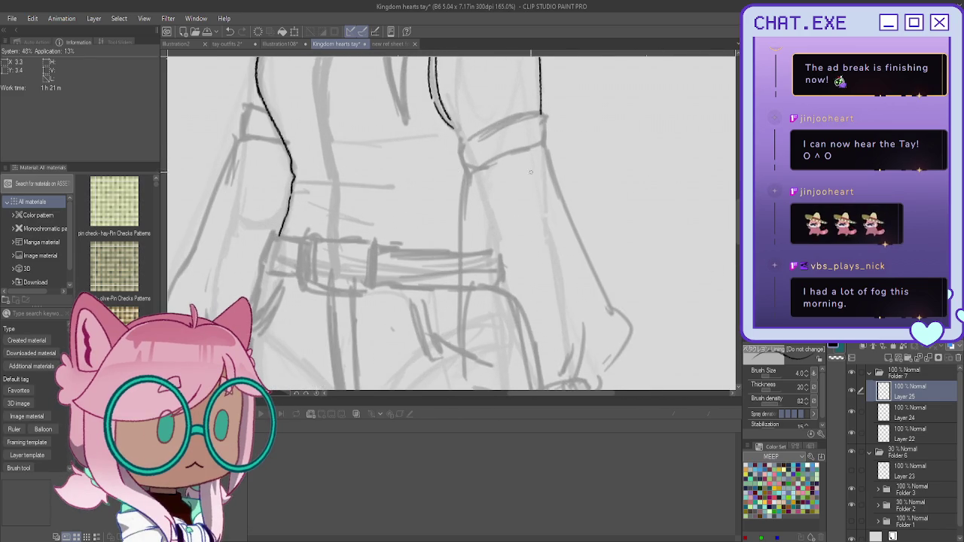
left_click_drag(452, 226, 738, 222)
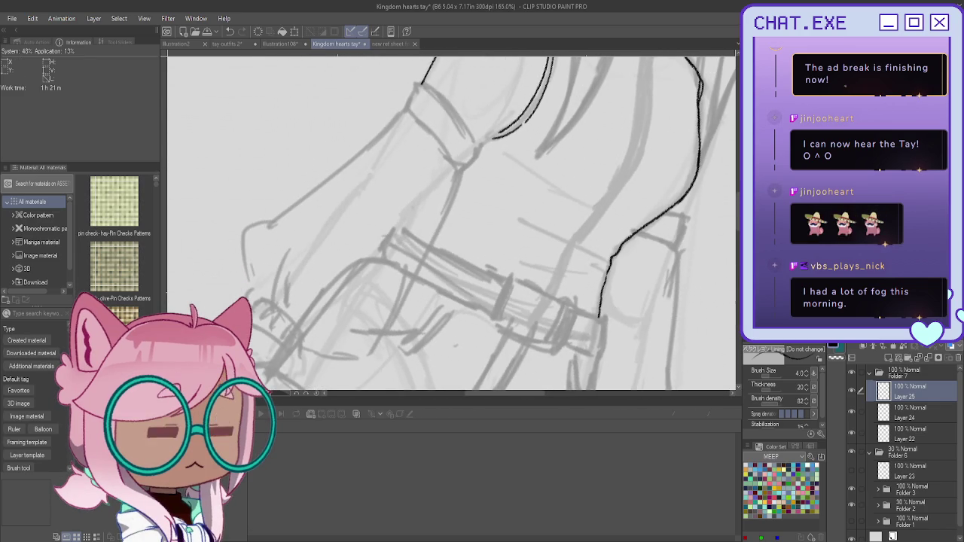
scroll(391, 155, "up", 2)
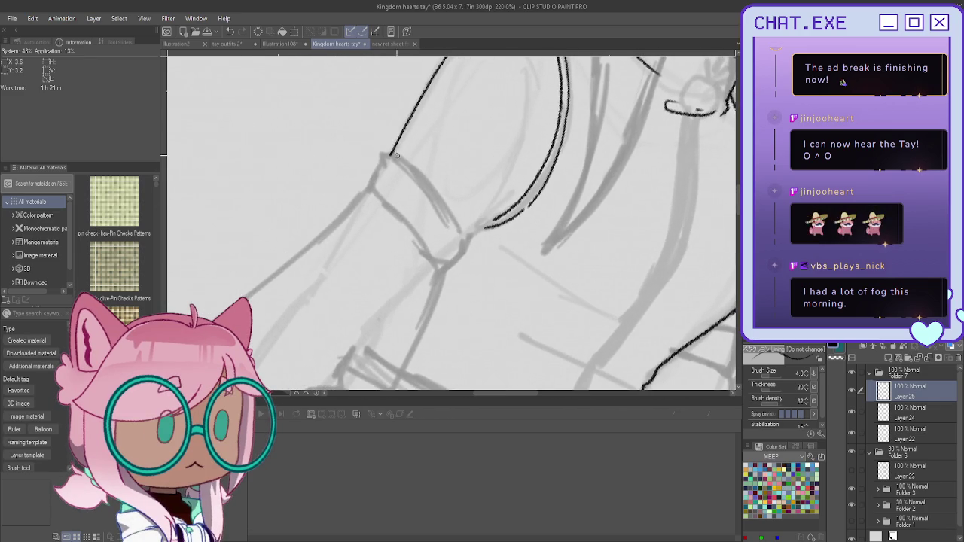
mouse_move(391, 155)
left_mouse_down()
mouse_move(445, 200)
mouse_move(461, 231)
left_mouse_up()
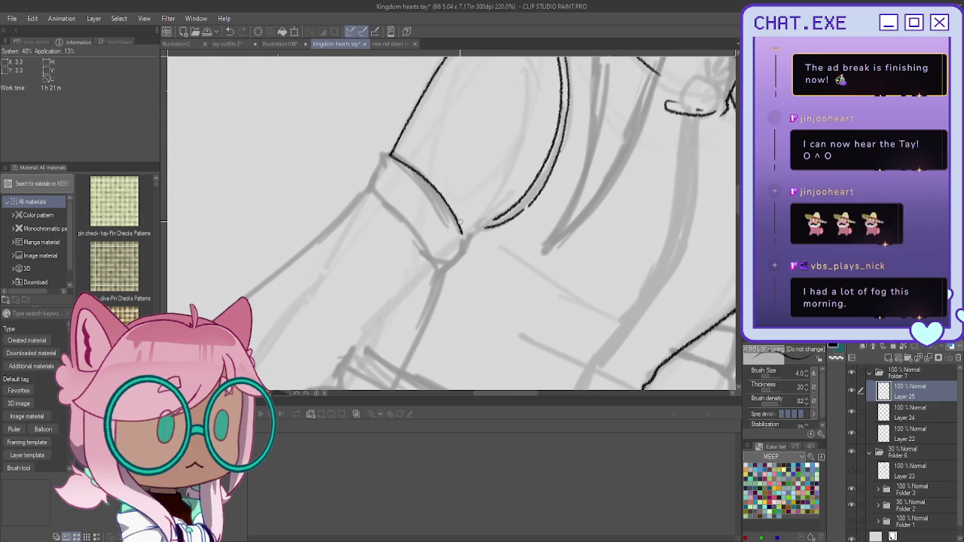
key("ctrl+z")
mouse_move(391, 154)
left_mouse_down()
mouse_move(433, 182)
mouse_move(468, 240)
left_mouse_up()
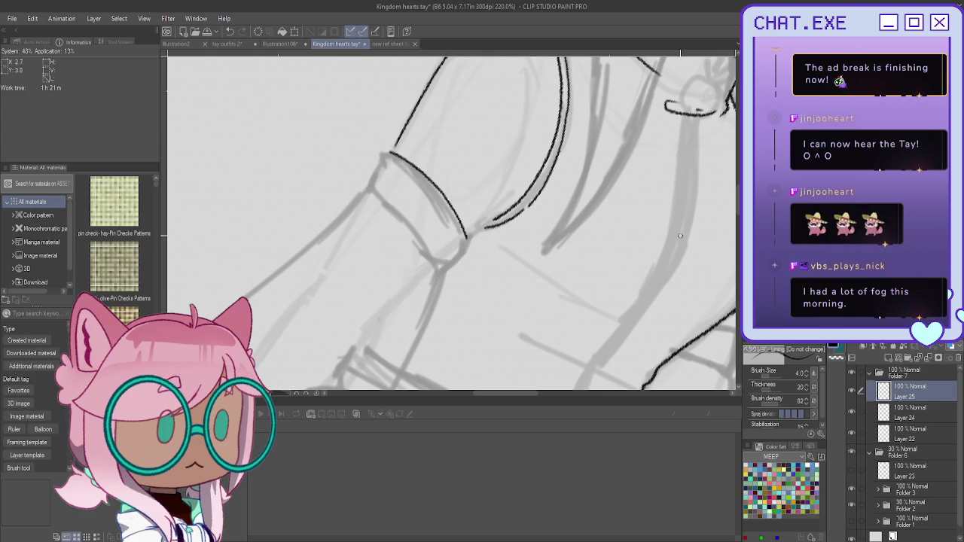
Rotate the view upright and join the cuff curve to the sleeve's upper and vertical edges
key("minus")
key("minus")
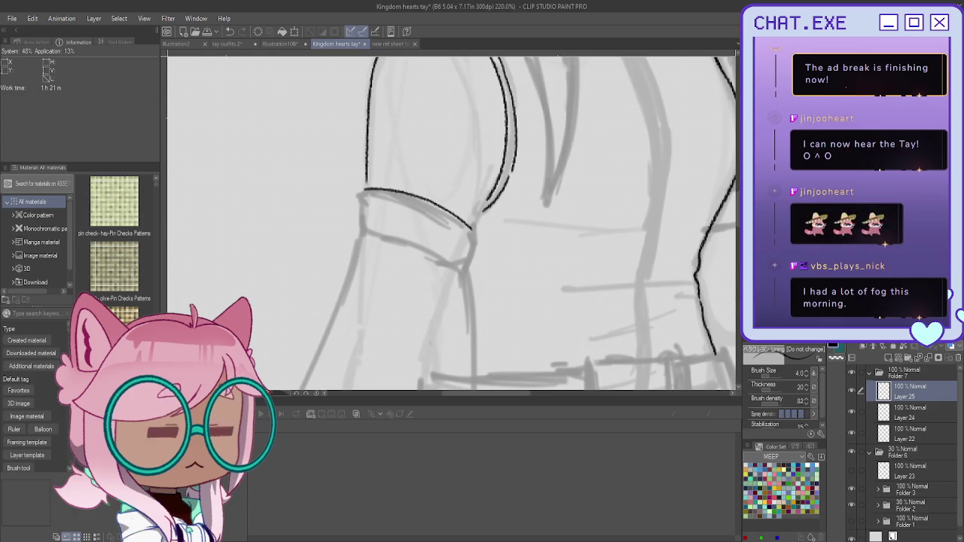
left_click_drag(481, 194, 473, 226)
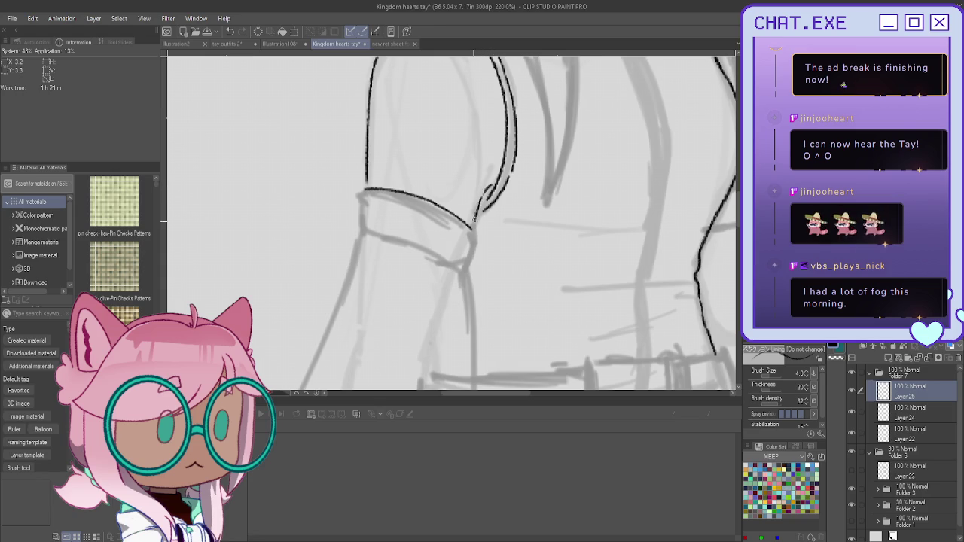
scroll(474, 204, "down", 2)
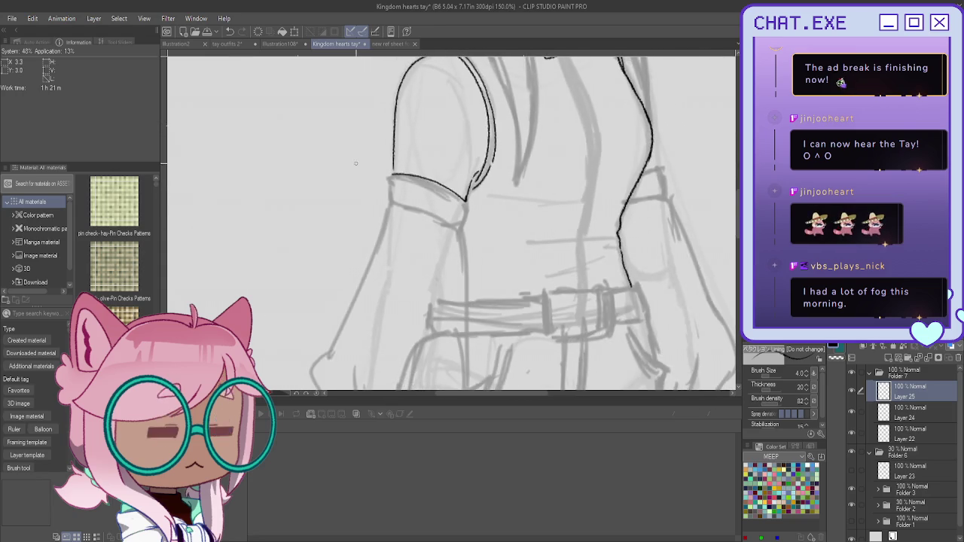
scroll(422, 174, "up", 3)
scroll(405, 147, "up", 1)
left_click_drag(405, 147, 398, 201)
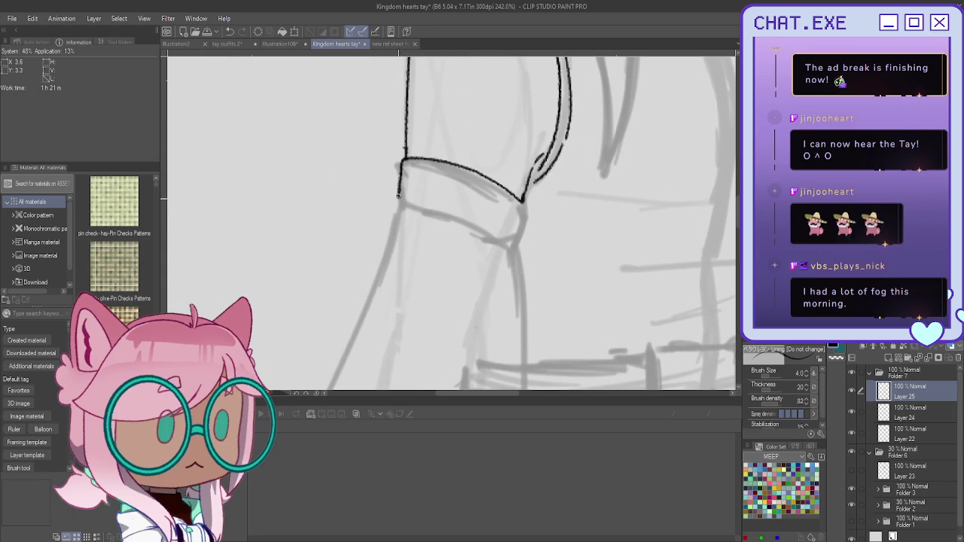
Extend the cuff line downward and redraw the armband's top edge cleanly after undoing a bad stroke
mouse_move(521, 201)
left_mouse_down()
mouse_move(509, 250)
mouse_move(401, 199)
mouse_move(506, 247)
left_mouse_up()
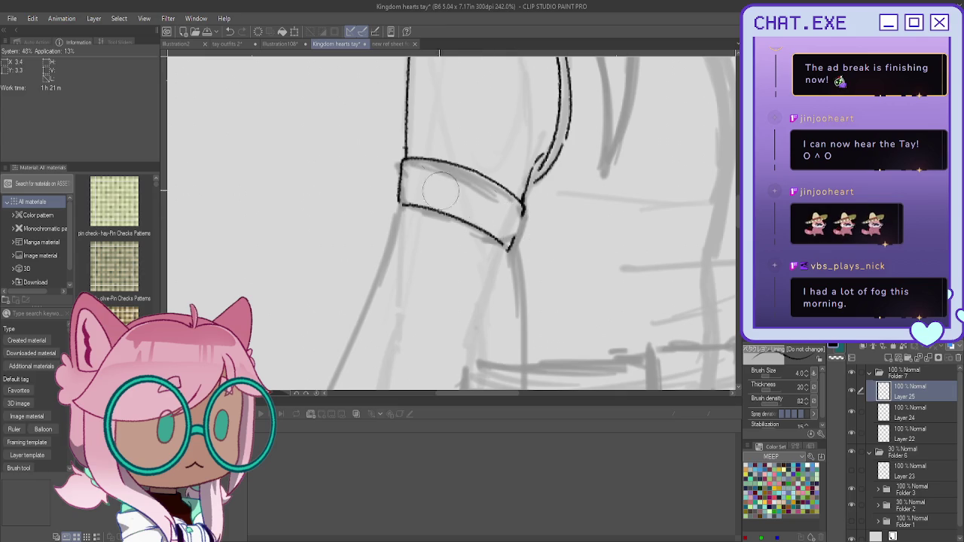
left_click_drag(400, 167, 429, 175)
key("ctrl+z")
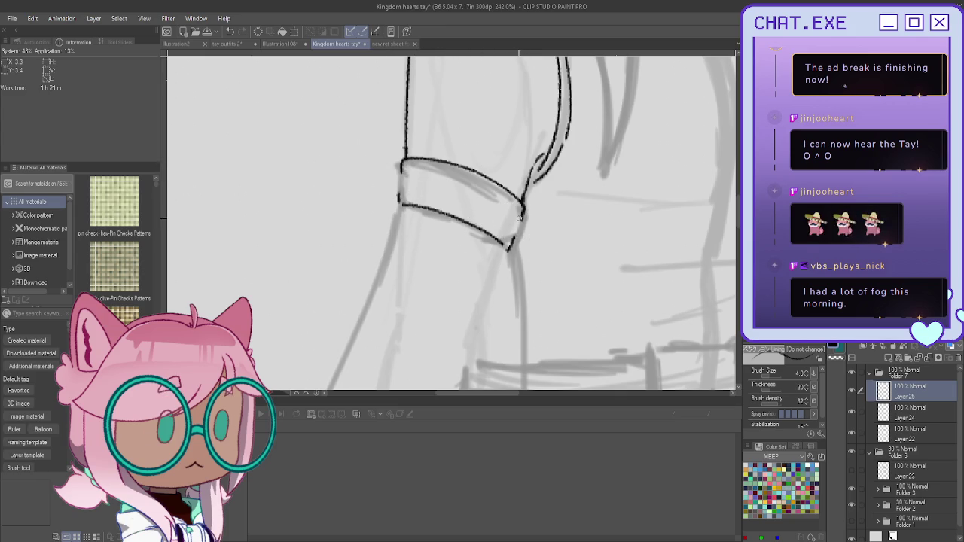
mouse_move(514, 209)
left_mouse_down()
mouse_move(402, 171)
mouse_move(486, 189)
mouse_move(520, 218)
mouse_move(514, 246)
mouse_move(503, 230)
left_mouse_up()
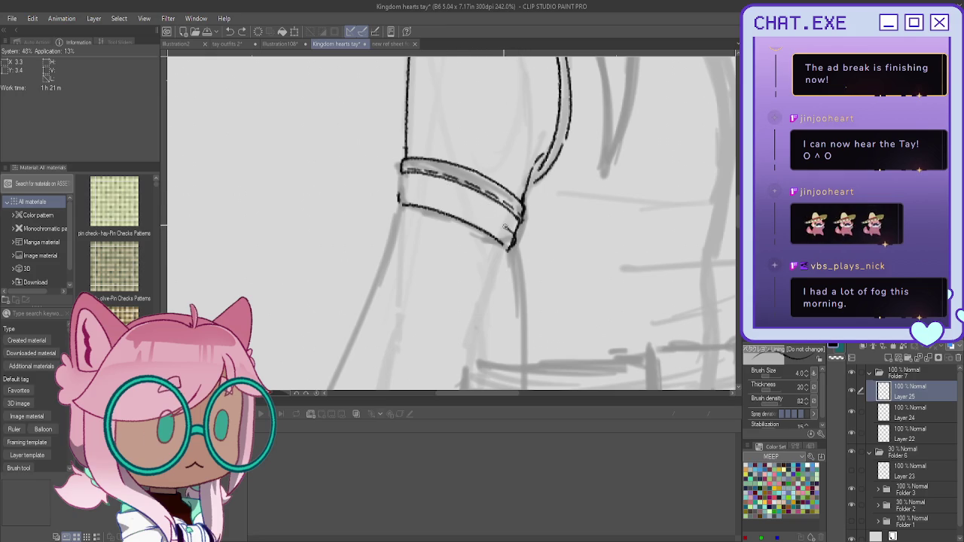
Draw a stripe line across the armband and add short strokes at its left and right ends
left_click_drag(491, 216, 400, 192)
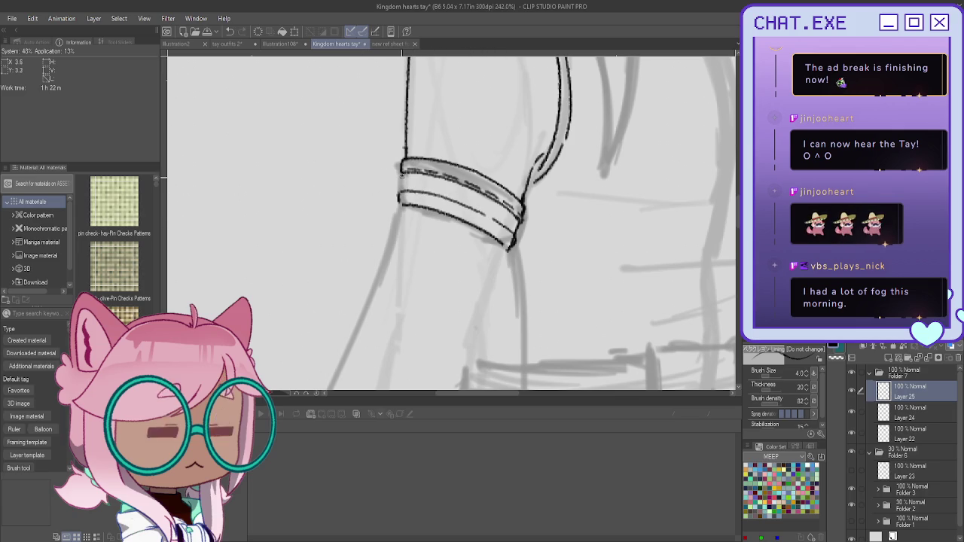
scroll(402, 187, "down", 3)
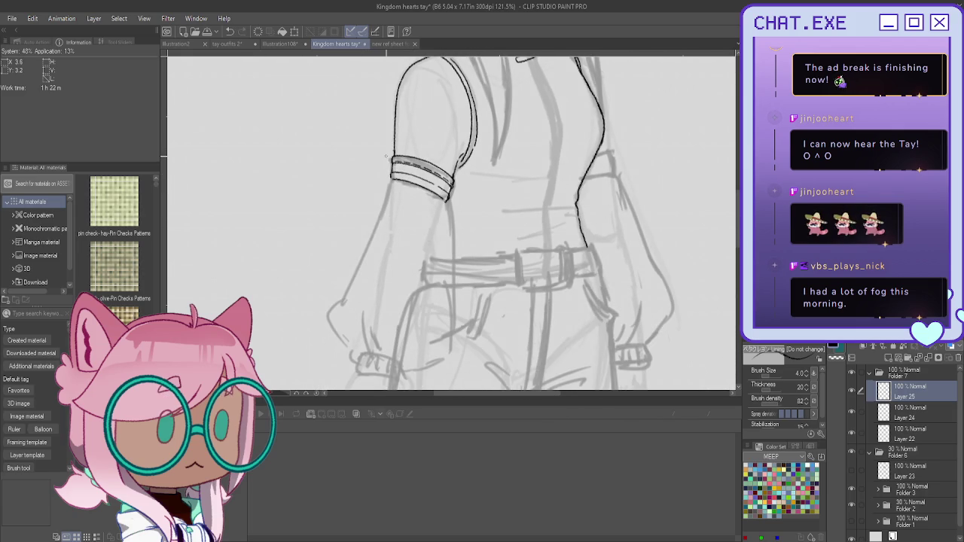
scroll(381, 153, "down", 2)
scroll(383, 157, "up", 1)
scroll(385, 159, "up", 1)
scroll(388, 162, "up", 1)
scroll(390, 167, "up", 1)
scroll(390, 166, "up", 1)
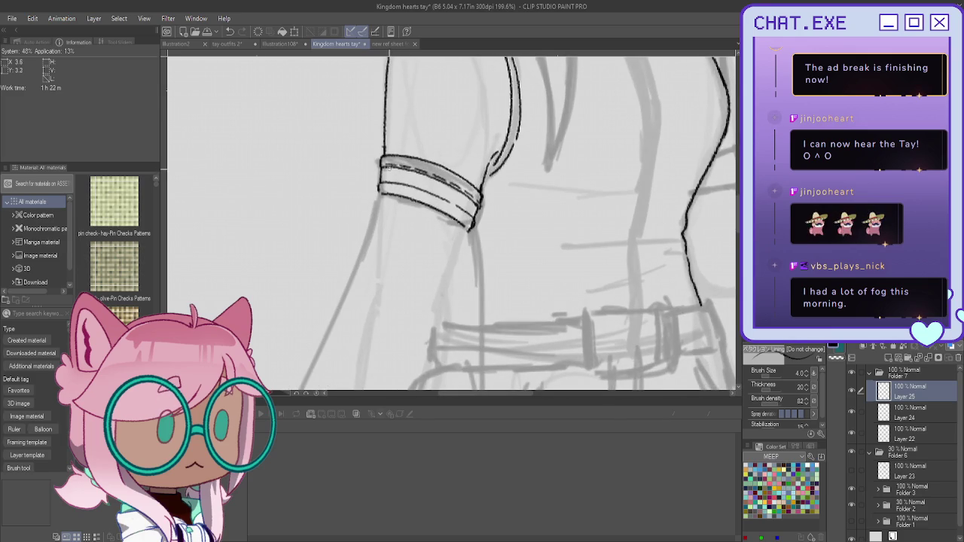
left_click_drag(378, 189, 379, 194)
left_click_drag(465, 224, 457, 243)
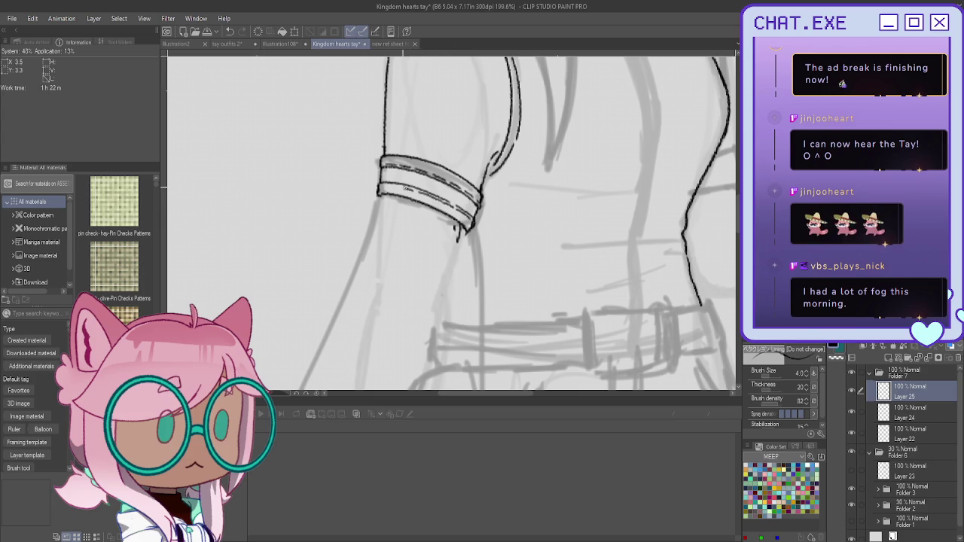
Zoom out to review the whole figure, then zoom back in on the arm
scroll(357, 272, "down", 5)
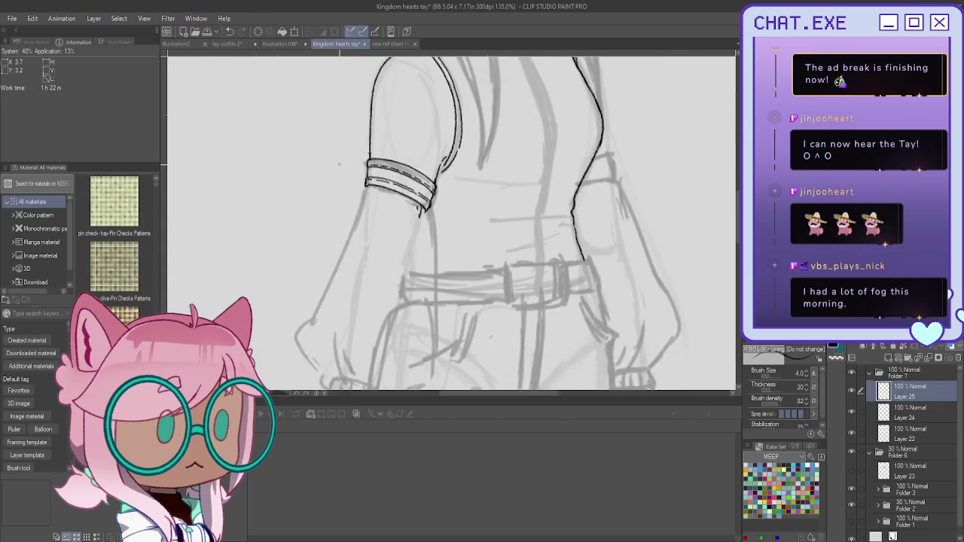
scroll(356, 271, "down", 3)
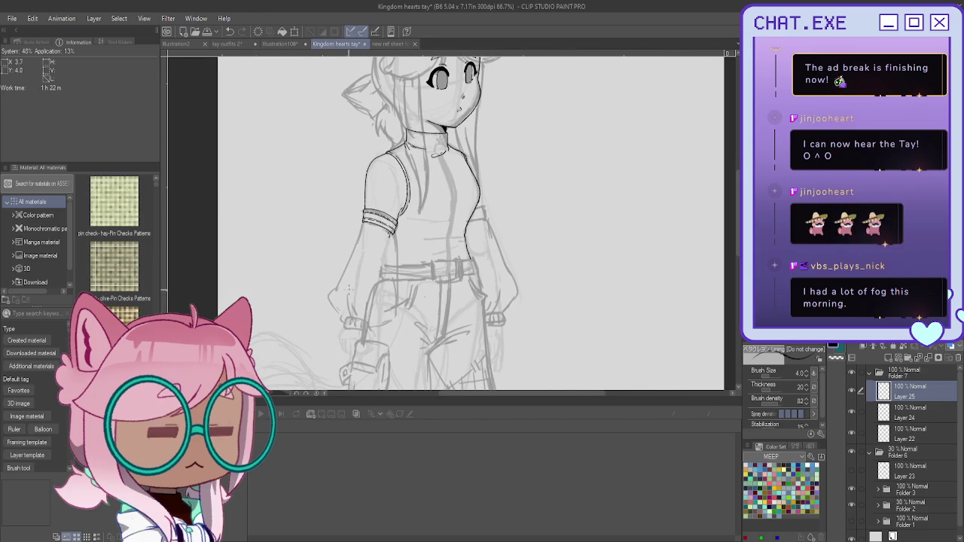
scroll(322, 378, "down", 1)
scroll(323, 379, "up", 1)
scroll(333, 393, "left", 5)
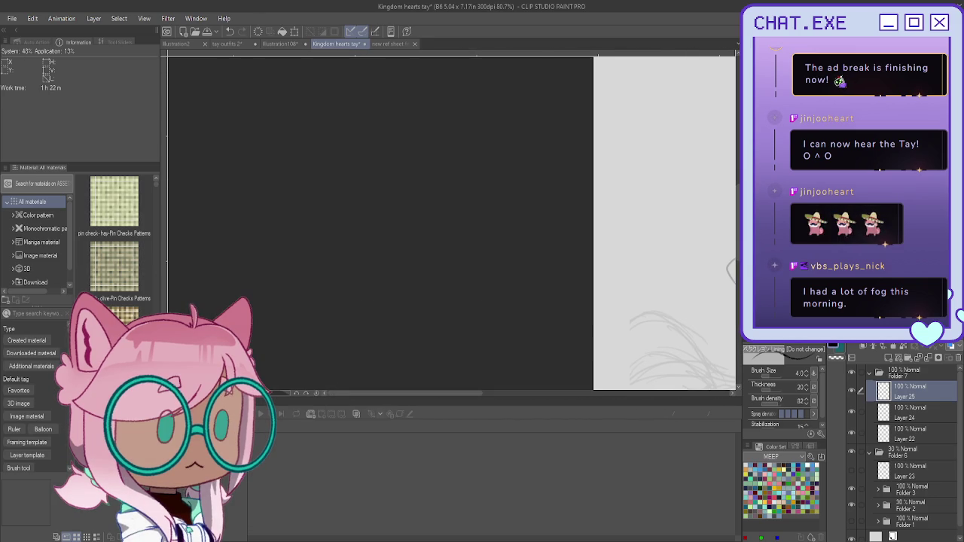
scroll(452, 227, "right", 5)
scroll(452, 226, "left", 1)
scroll(452, 225, "up", 1)
scroll(452, 225, "up", 1)
scroll(452, 225, "up", 1)
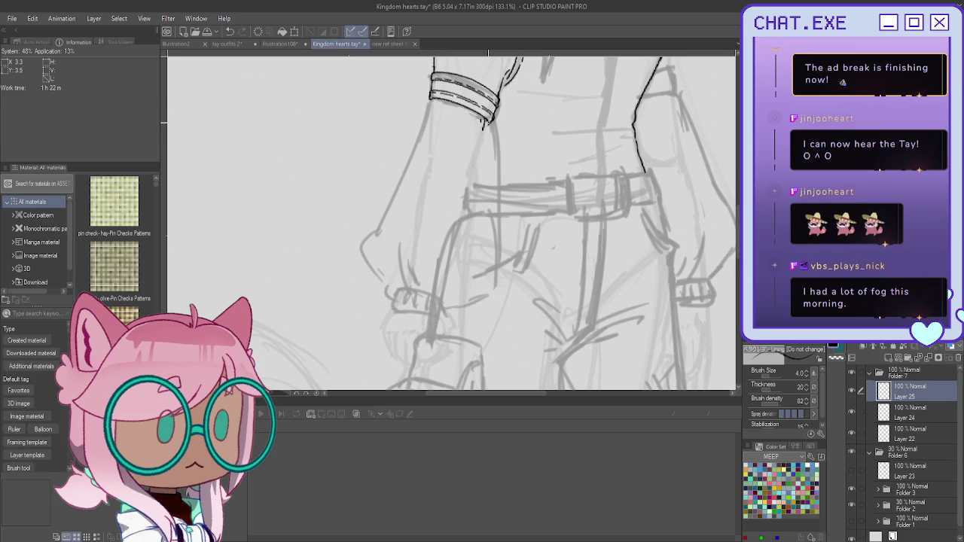
Ink a long arm edge from the armband downward, then flip the canvas horizontally to check it
left_click_drag(490, 129, 476, 158)
mouse_move(490, 127)
left_mouse_down()
mouse_move(503, 258)
mouse_move(495, 289)
left_mouse_up()
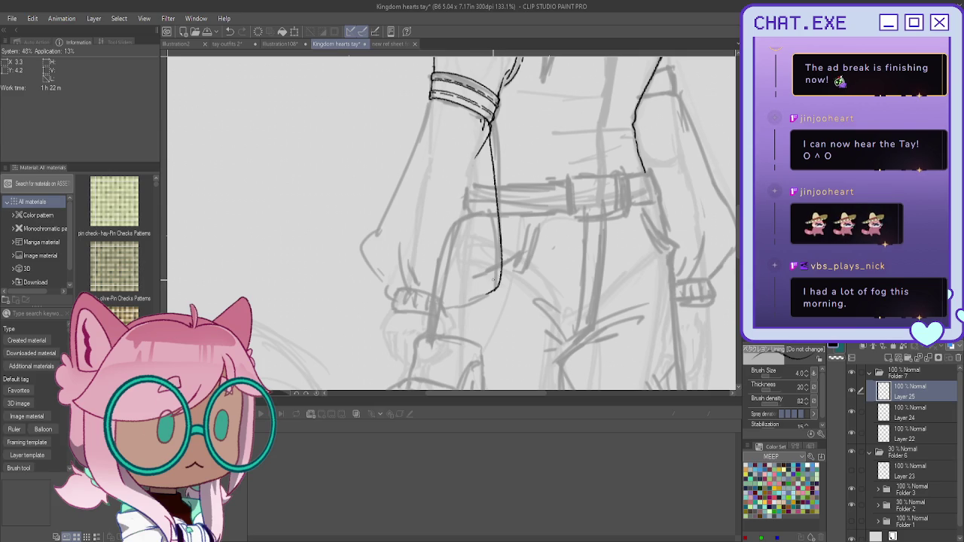
key("h")
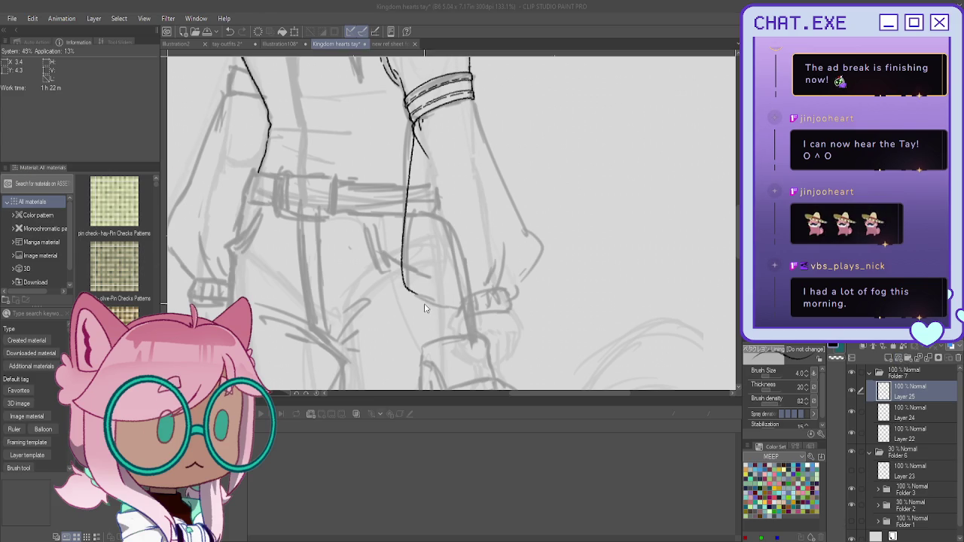
scroll(483, 94, "up", 1)
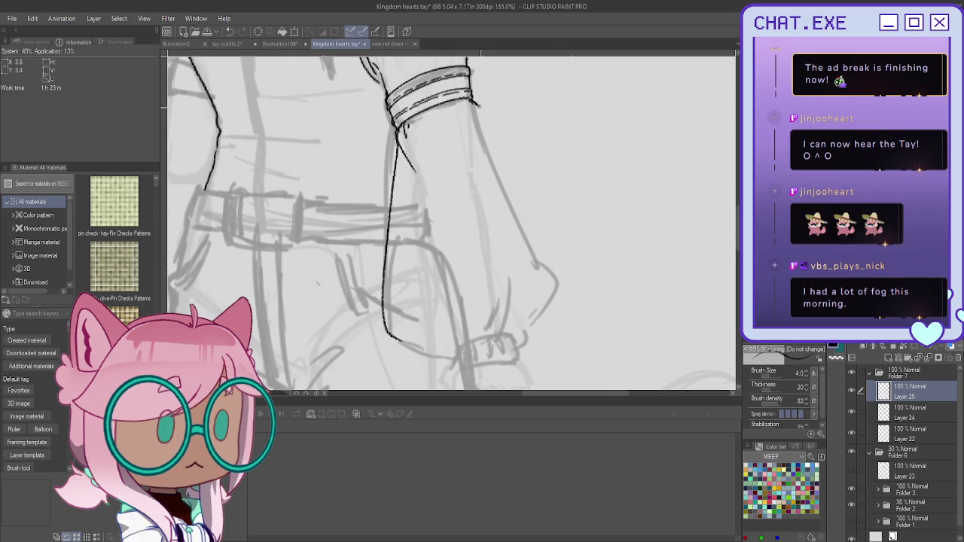
Ink the arm's other edge down to the hand, undoing a stray short stroke on the hand
mouse_move(482, 121)
left_mouse_down()
mouse_move(554, 264)
mouse_move(546, 312)
mouse_move(529, 331)
mouse_move(515, 321)
left_mouse_up()
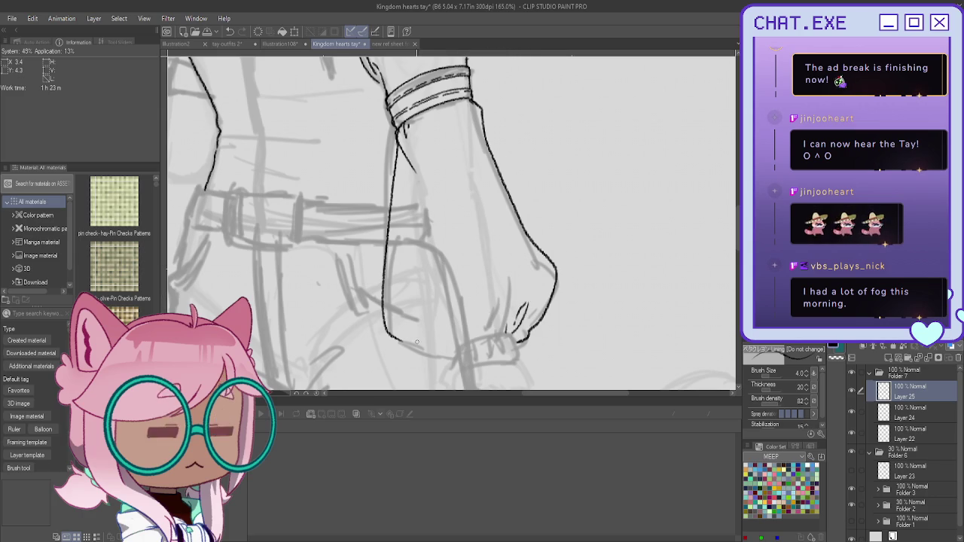
scroll(444, 316, "up", 2)
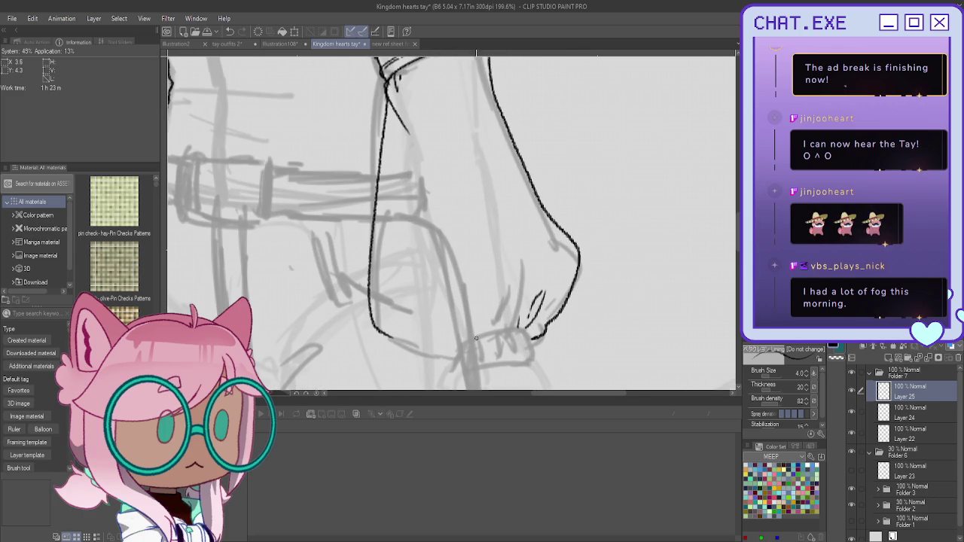
mouse_move(462, 344)
left_mouse_down()
mouse_move(452, 360)
mouse_move(400, 343)
mouse_move(464, 372)
left_mouse_up()
key("ctrl+z")
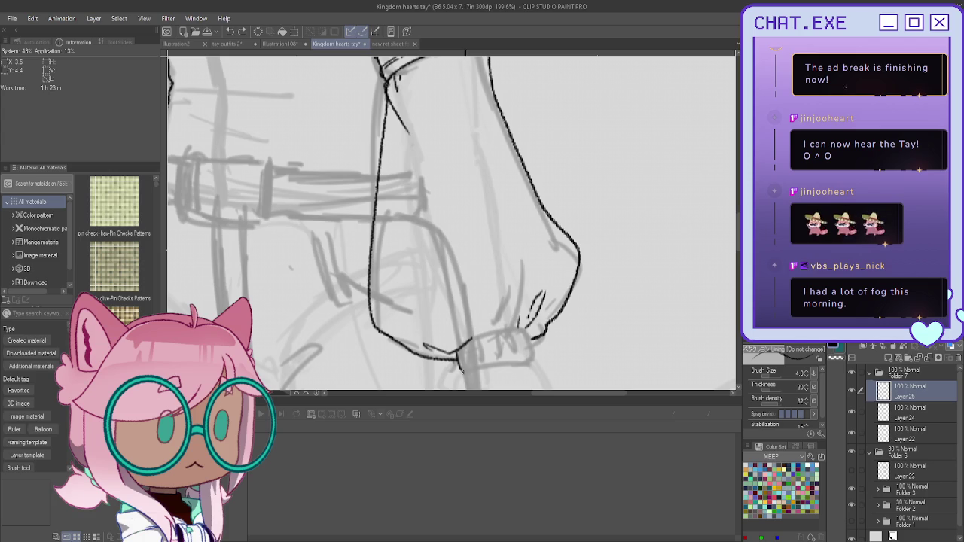
Ink the wrist cuff's right side and top edge, plus a small fold line beside it
left_click_drag(532, 335, 535, 364)
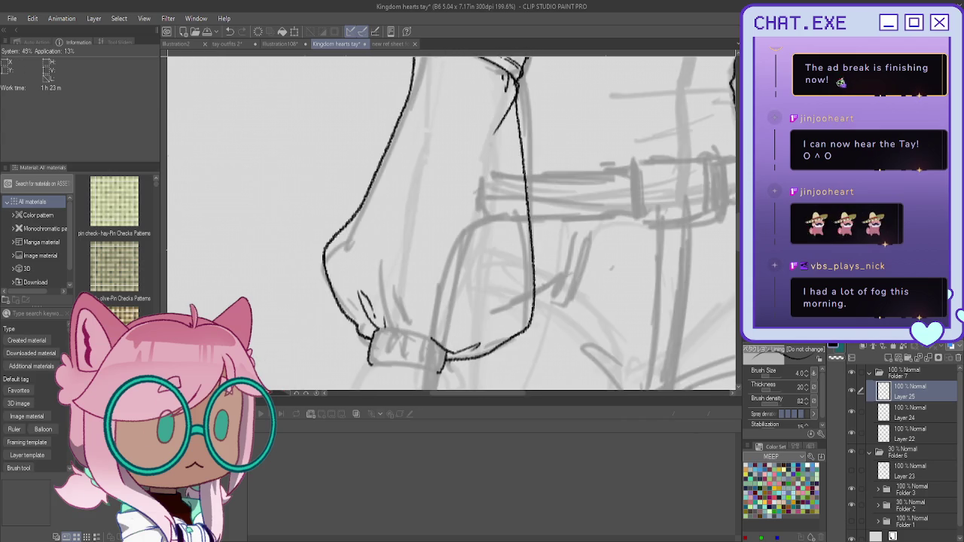
scroll(471, 238, "up", 2)
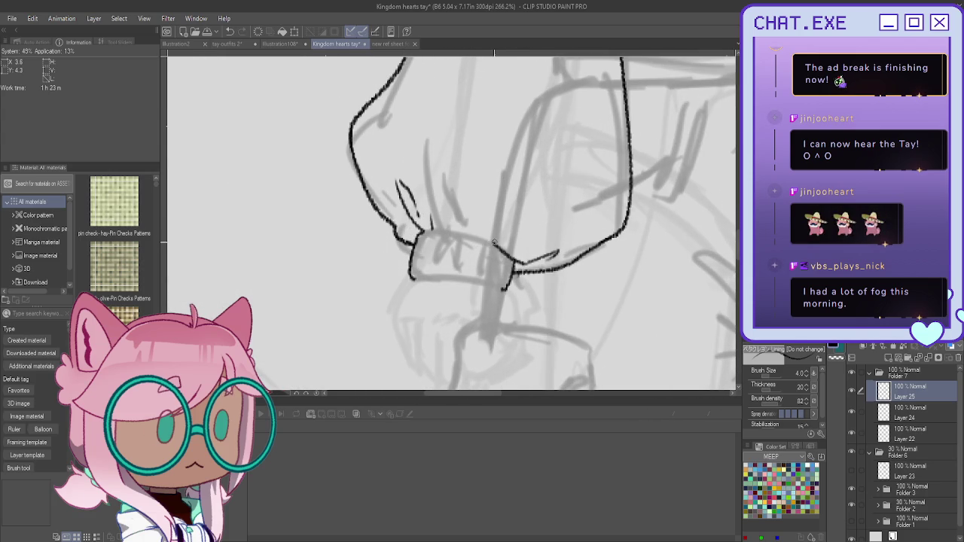
left_click_drag(491, 239, 440, 229)
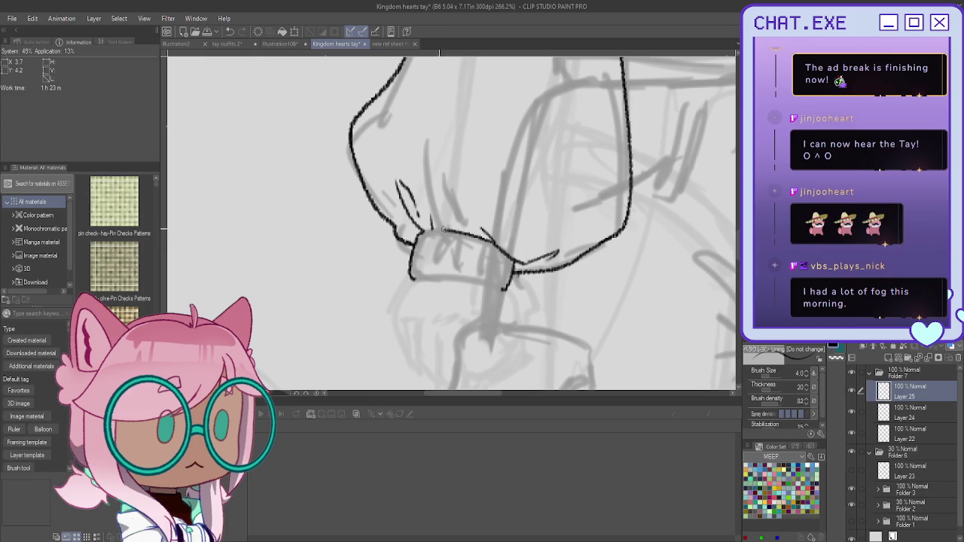
scroll(443, 229, "down", 2)
scroll(452, 248, "down", 2)
scroll(452, 250, "down", 2)
scroll(420, 241, "up", 3)
scroll(419, 237, "up", 2)
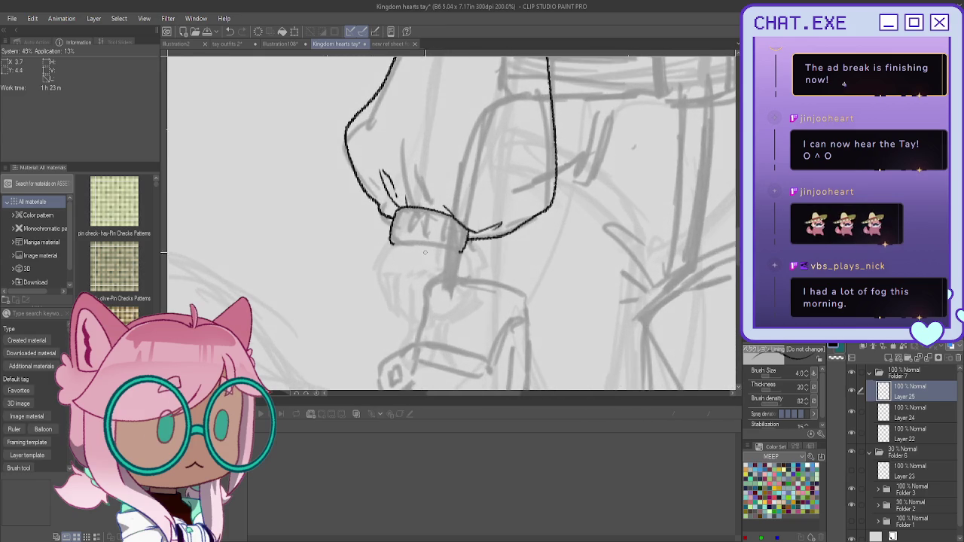
scroll(467, 218, "up", 1)
left_click_drag(483, 210, 495, 205)
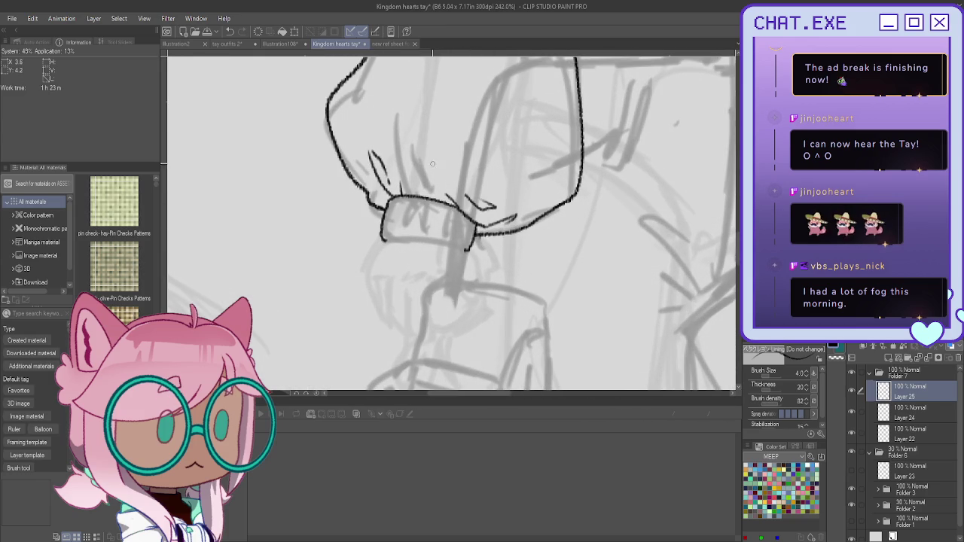
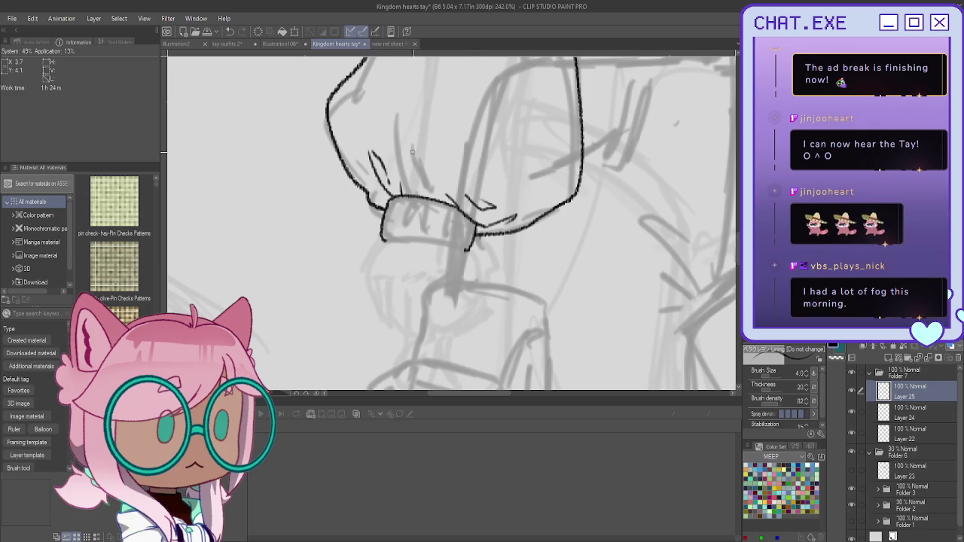
Ink three vertical rib lines on the cuff's right part and its bottom edge
left_click_drag(469, 223, 460, 247)
left_click_drag(461, 209, 454, 240)
left_click_drag(452, 206, 446, 238)
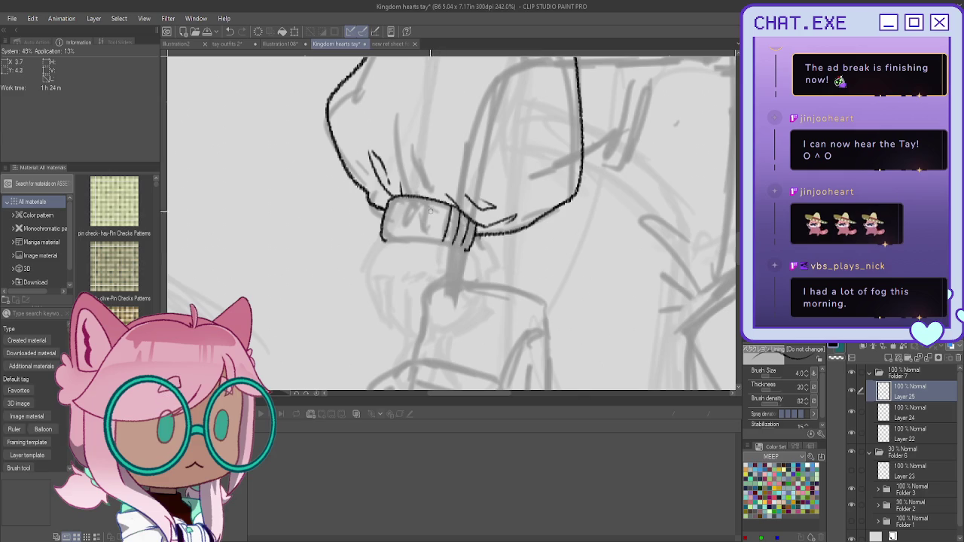
left_click_drag(445, 241, 385, 241)
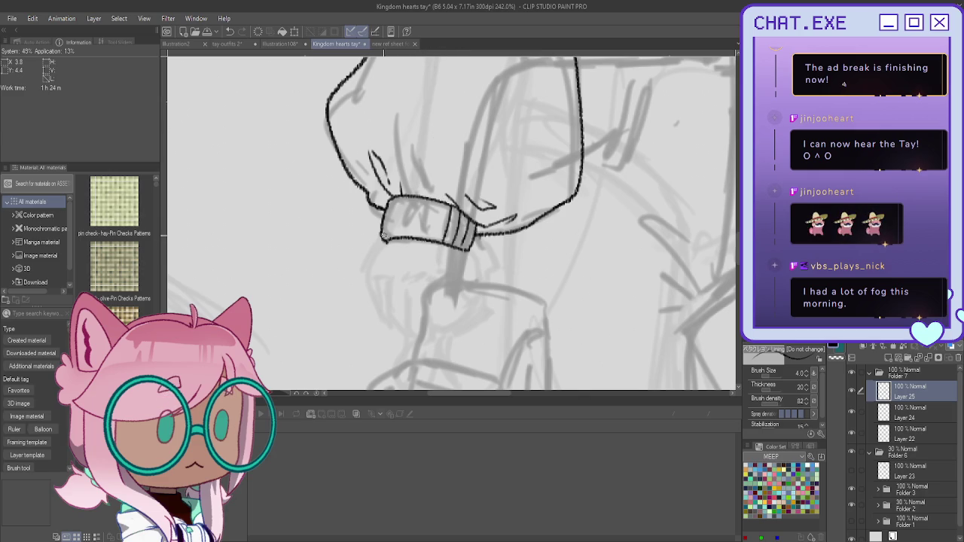
Add rib lines across the cuff's left part, redrawing a misplaced one, plus one at the right end
left_click_drag(438, 202, 434, 235)
left_click_drag(420, 199, 418, 235)
left_click_drag(427, 197, 422, 240)
left_click_drag(408, 196, 404, 235)
key("ctrl+z")
left_click_drag(406, 211, 406, 236)
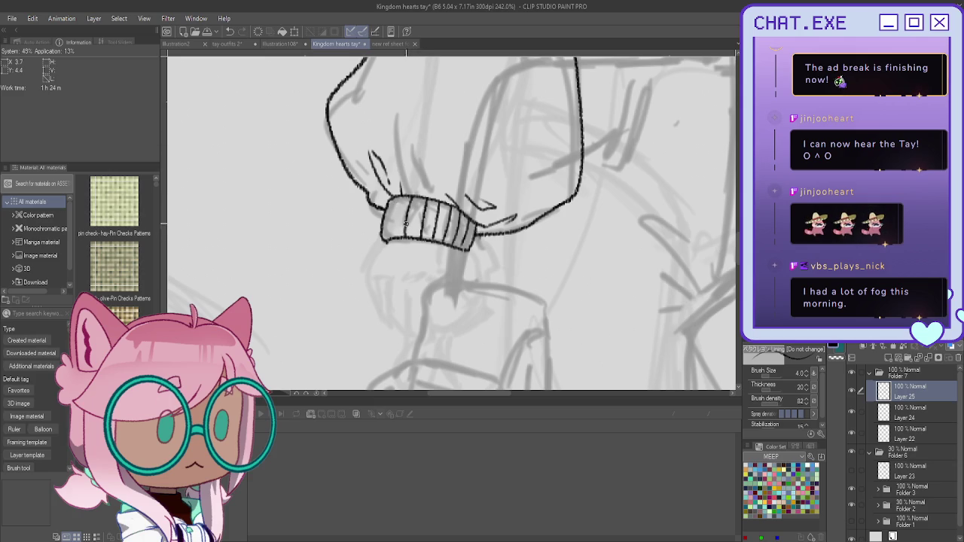
left_click_drag(399, 194, 392, 232)
left_click_drag(470, 220, 464, 252)
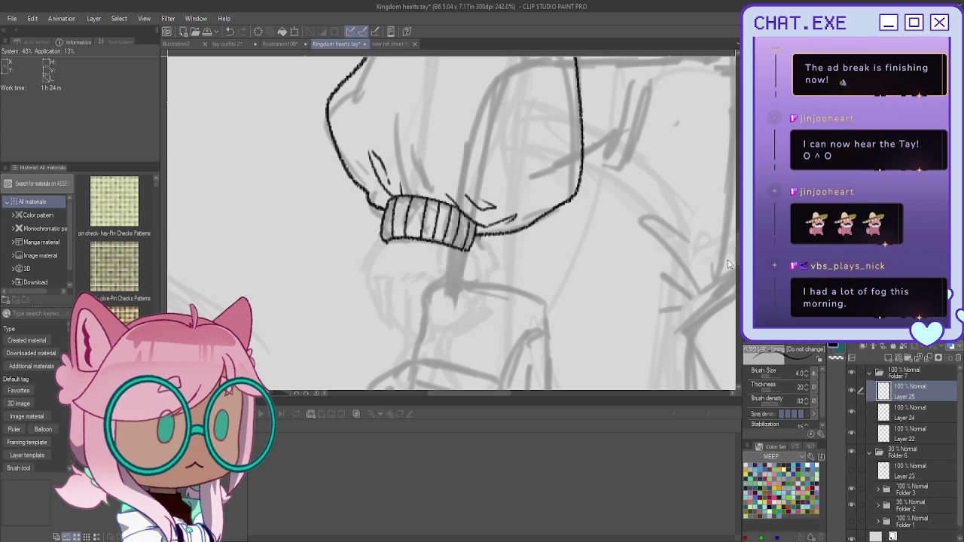
Flip the canvas horizontally and ink the zipper line from the collar down the chest
scroll(728, 264, "down", 3)
scroll(452, 226, "up", 2)
scroll(453, 226, "up", 2)
scroll(452, 226, "up", 2)
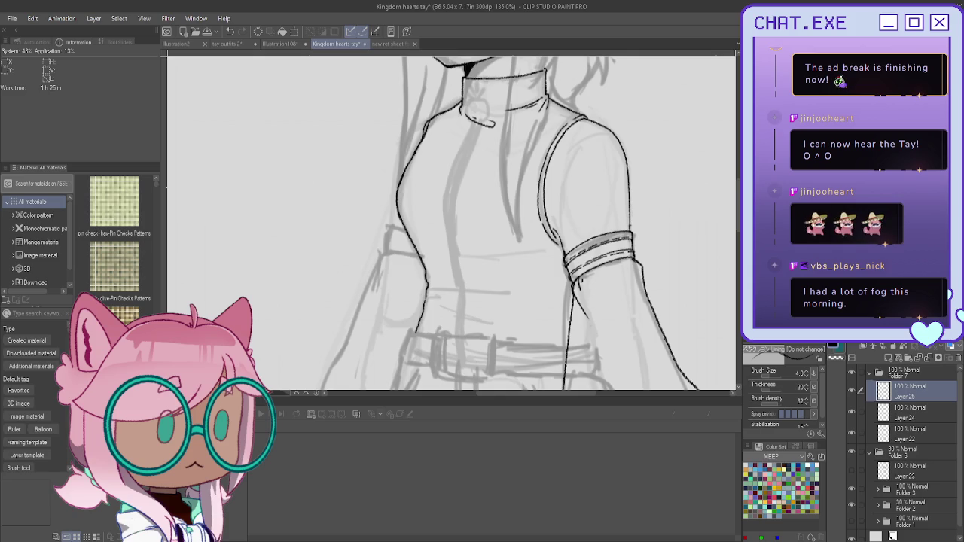
key("h")
scroll(452, 226, "up", 1)
scroll(452, 226, "up", 1)
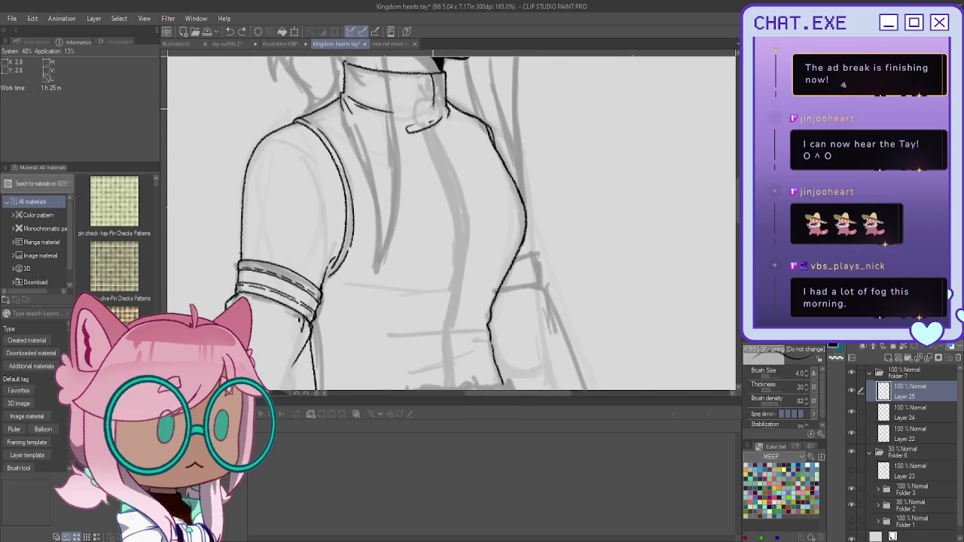
left_click_drag(434, 124, 463, 192)
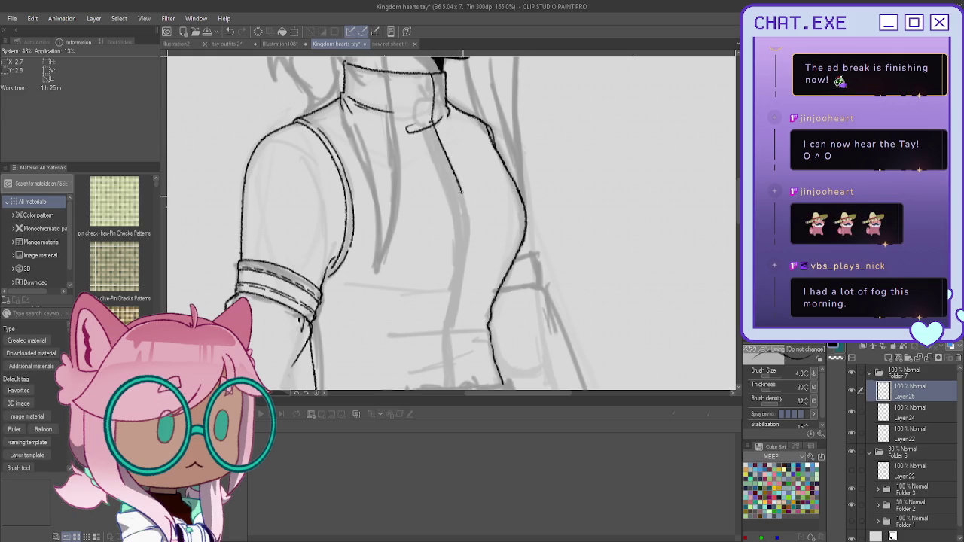
left_click_drag(463, 192, 456, 308)
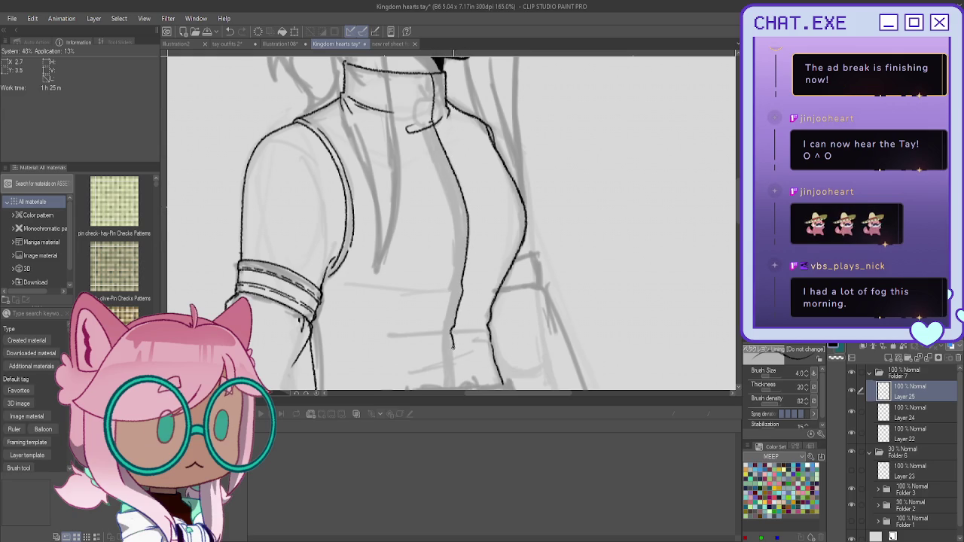
Ink a second zipper line down the collar and jacket front, redoing stray strokes
scroll(440, 277, "down", 4)
scroll(436, 274, "up", 2)
scroll(432, 271, "up", 2)
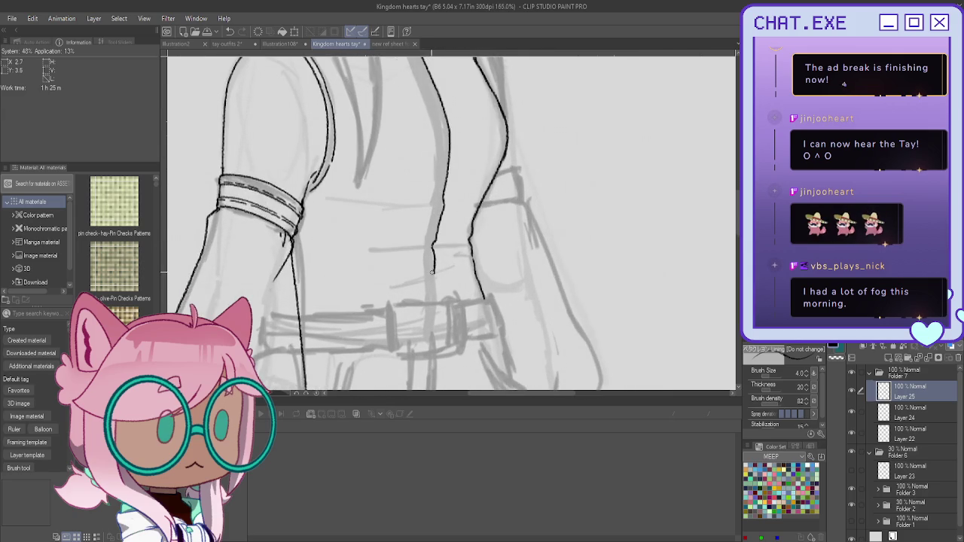
scroll(438, 298, "down", 1)
scroll(426, 196, "down", 1)
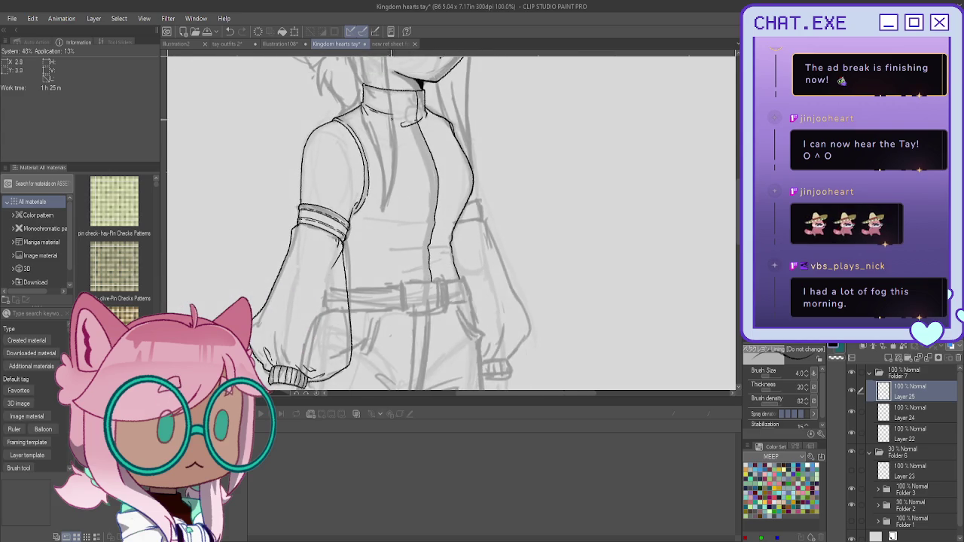
scroll(413, 98, "up", 1)
left_click_drag(415, 95, 419, 143)
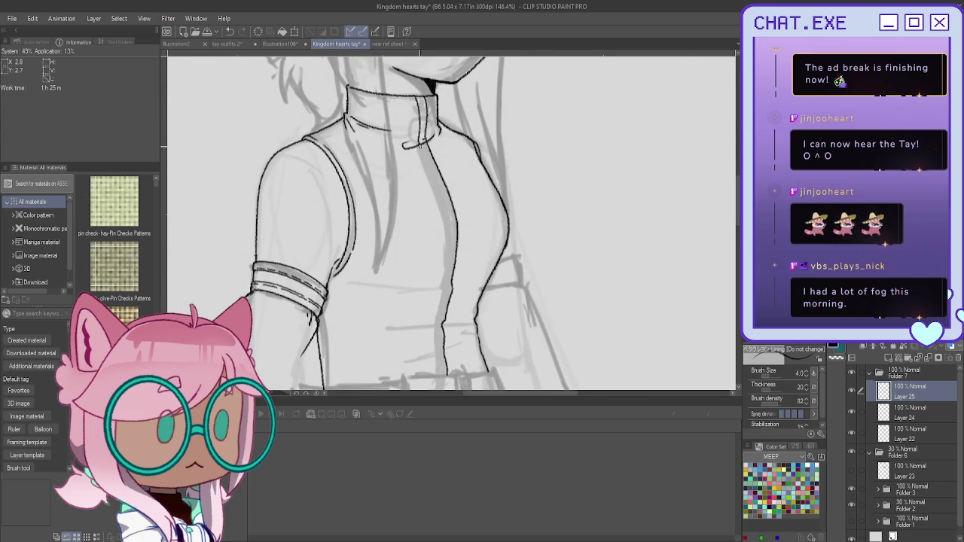
left_click_drag(422, 151, 437, 194)
key("ctrl+z")
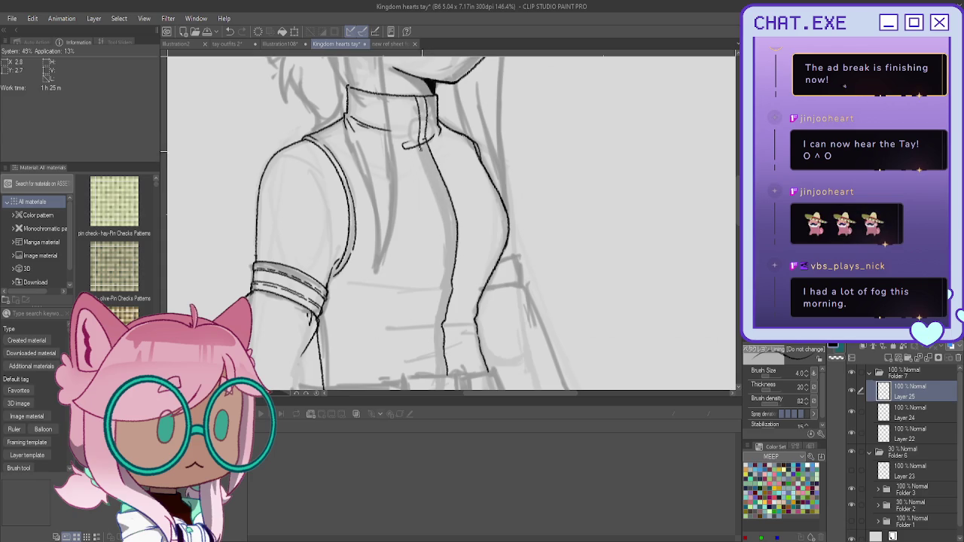
key("ctrl+z")
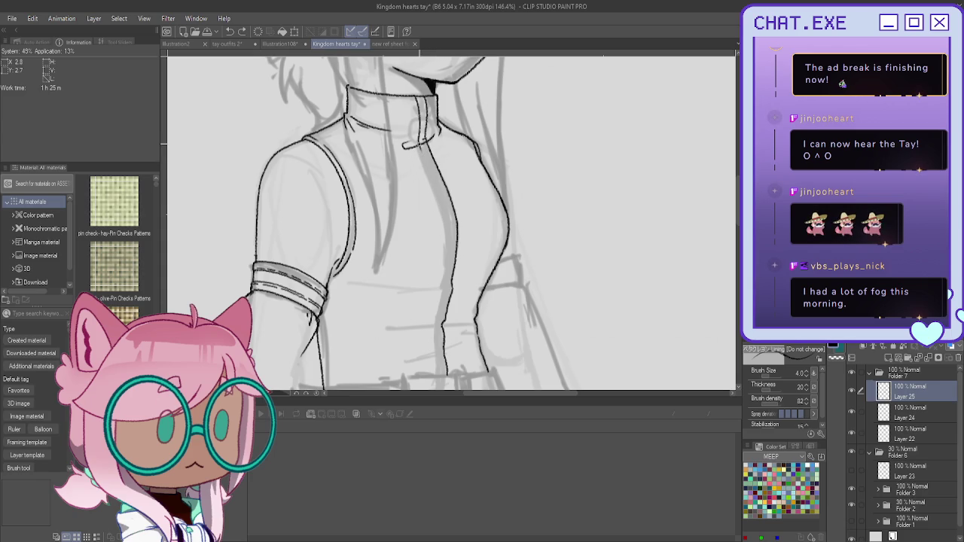
left_click_drag(439, 195, 445, 213)
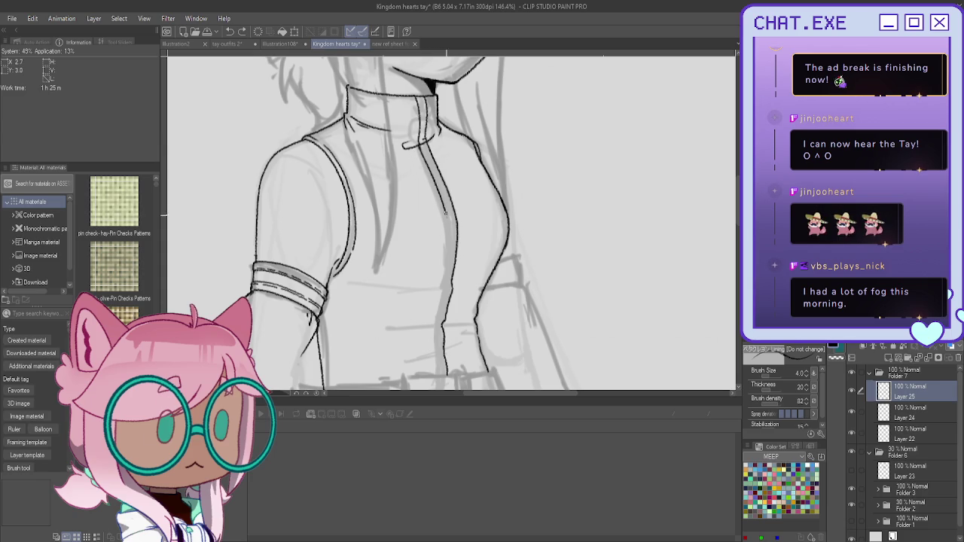
left_click_drag(447, 254, 436, 323)
Extend the zipper line down to the belt, redrawing a bad extension
scroll(432, 321, "down", 2)
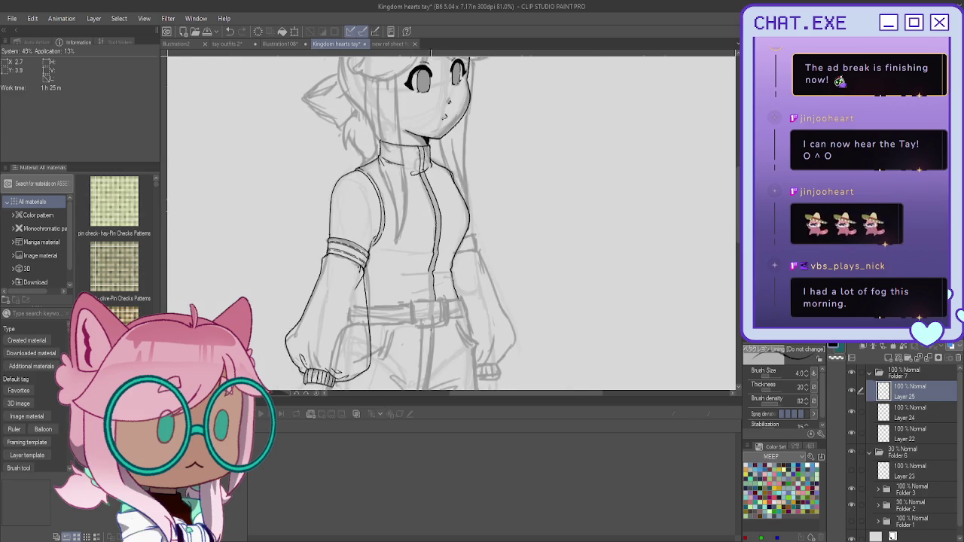
scroll(432, 322, "up", 1)
scroll(426, 236, "up", 2)
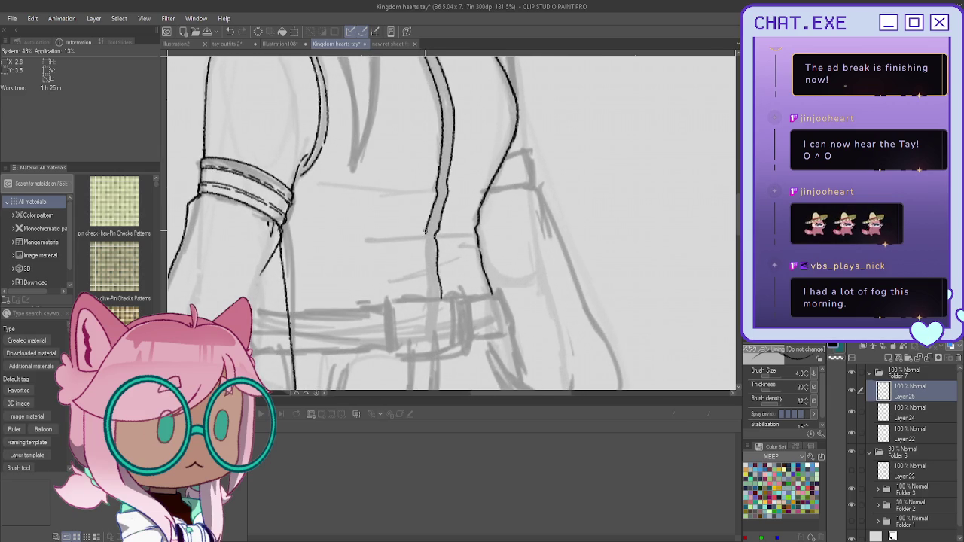
left_click_drag(427, 263, 431, 290)
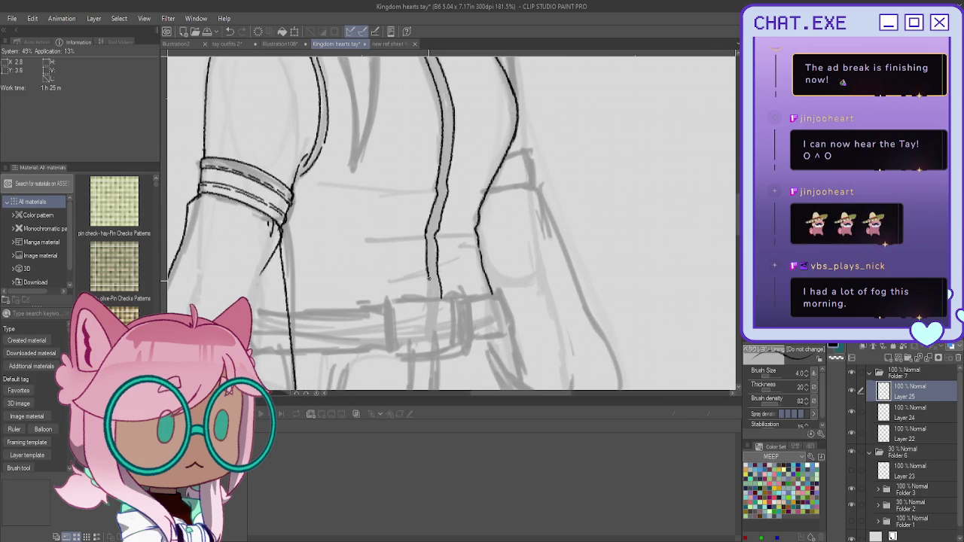
key("ctrl+z")
key("ctrl+z")
left_click_drag(424, 236, 430, 299)
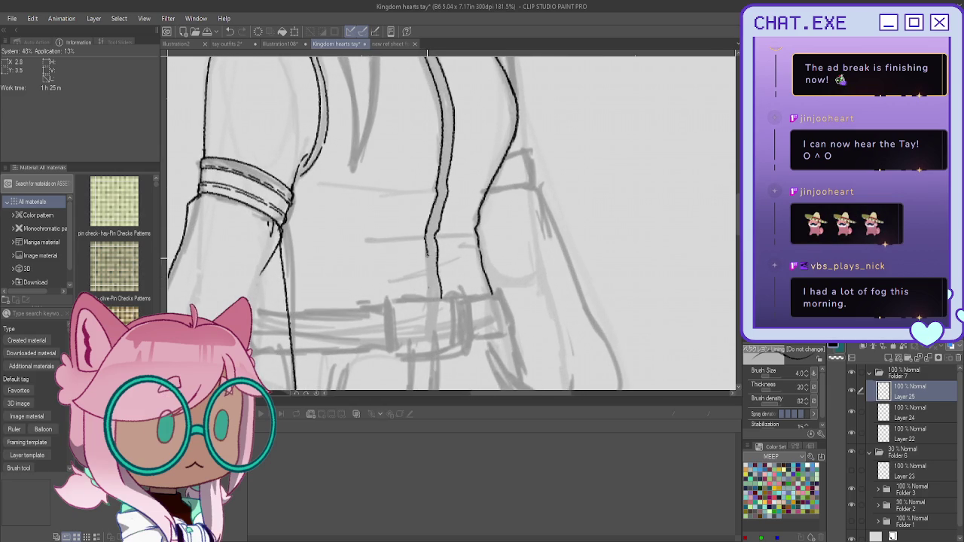
scroll(411, 229, "down", 2)
scroll(411, 230, "down", 2)
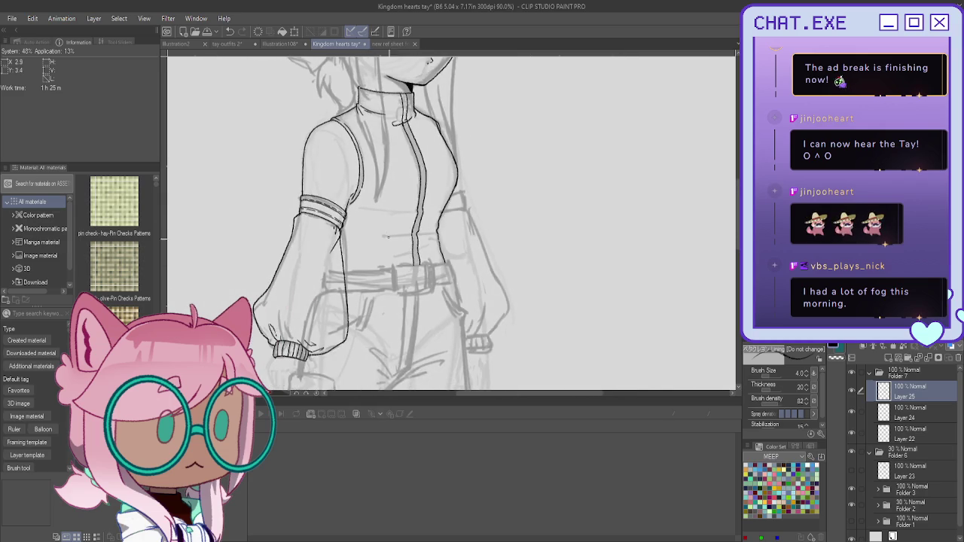
scroll(411, 230, "down", 1)
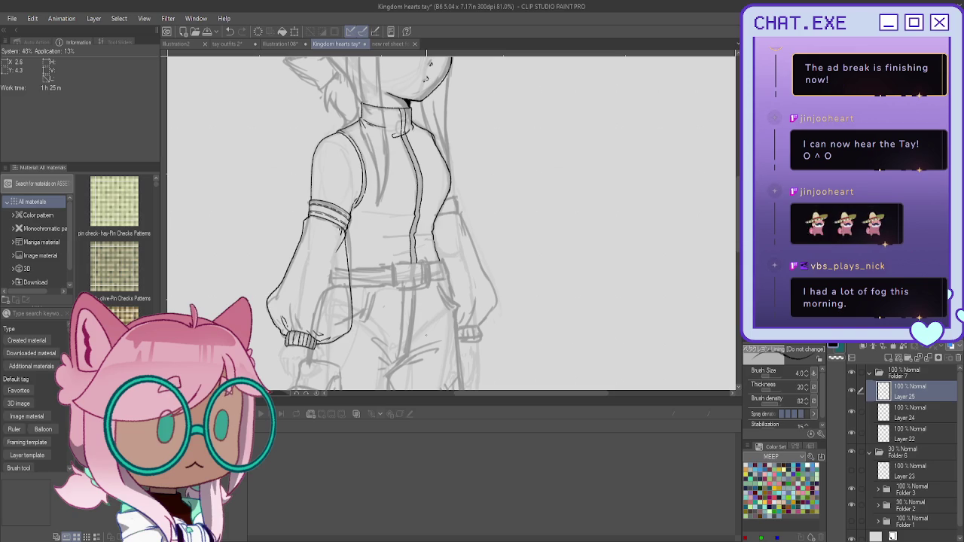
scroll(395, 105, "up", 2)
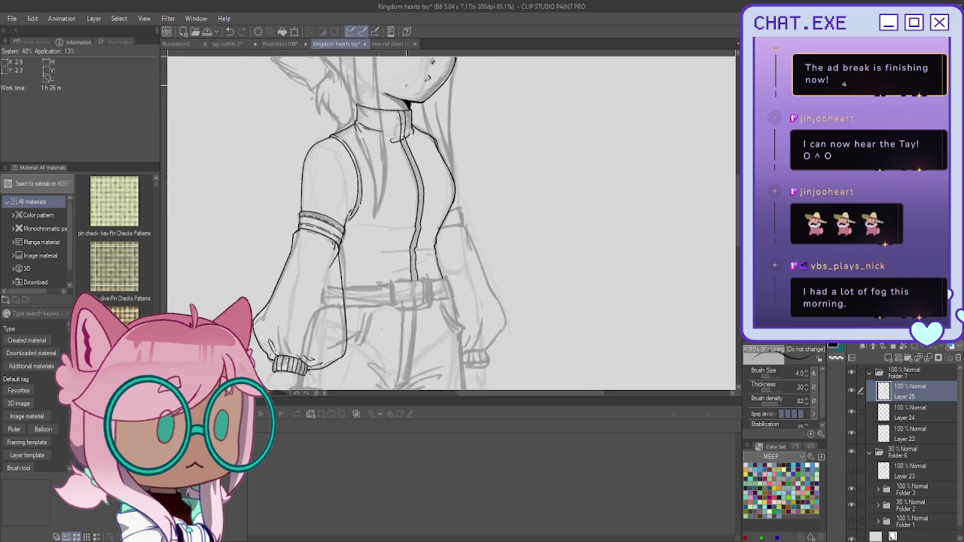
scroll(395, 105, "up", 2)
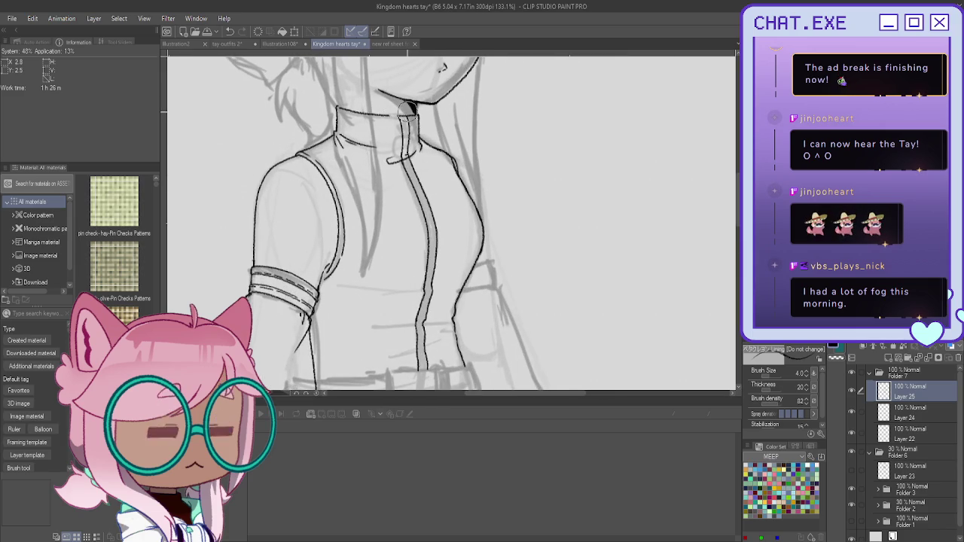
scroll(399, 103, "up", 1)
scroll(399, 103, "up", 1)
scroll(399, 103, "up", 1)
scroll(399, 103, "up", 1)
left_click_drag(420, 128, 356, 121)
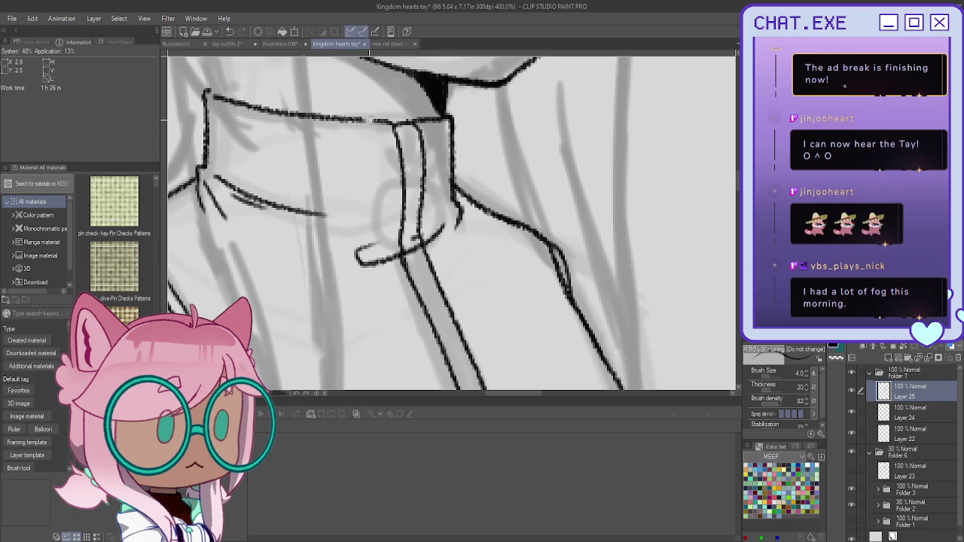
scroll(369, 93, "down", 1)
scroll(369, 93, "down", 2)
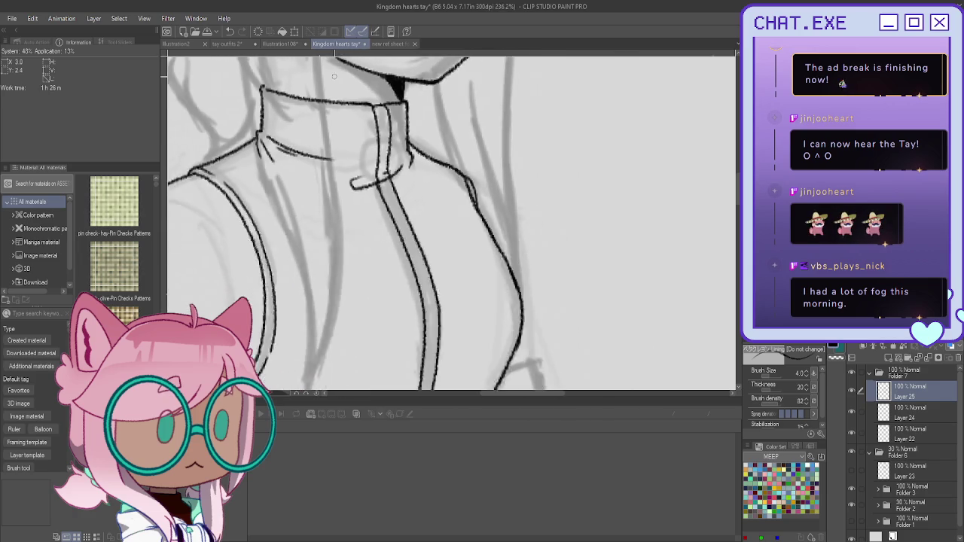
scroll(325, 309, "down", 2)
scroll(324, 309, "down", 2)
scroll(325, 309, "down", 1)
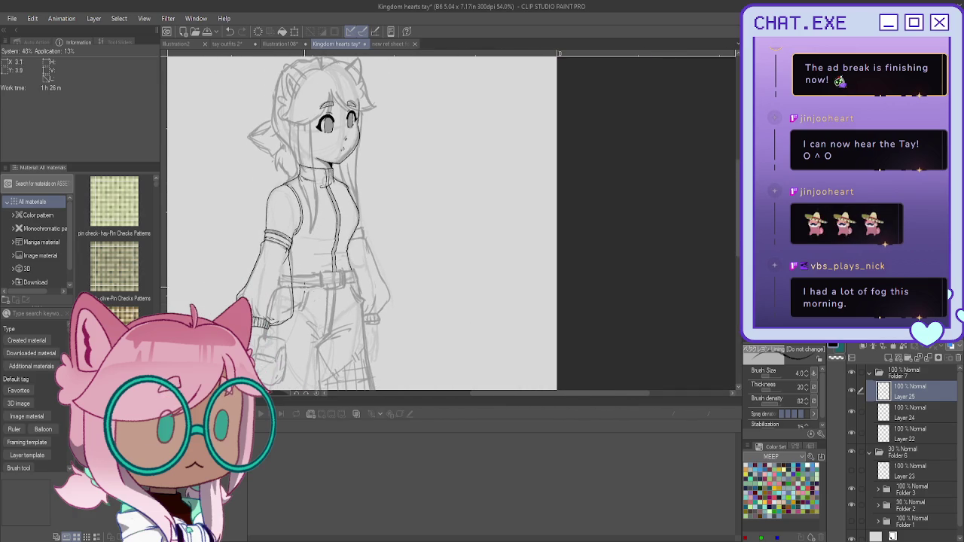
scroll(344, 185, "up", 1)
scroll(345, 185, "up", 2)
scroll(344, 184, "up", 1)
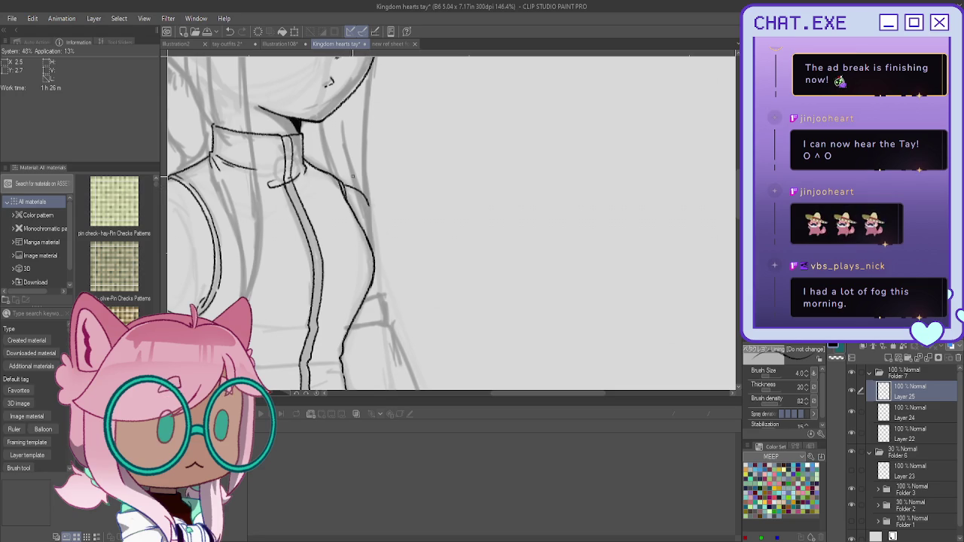
mouse_move(342, 184)
left_mouse_down()
mouse_move(363, 193)
mouse_move(376, 242)
left_mouse_up()
scroll(377, 257, "down", 1)
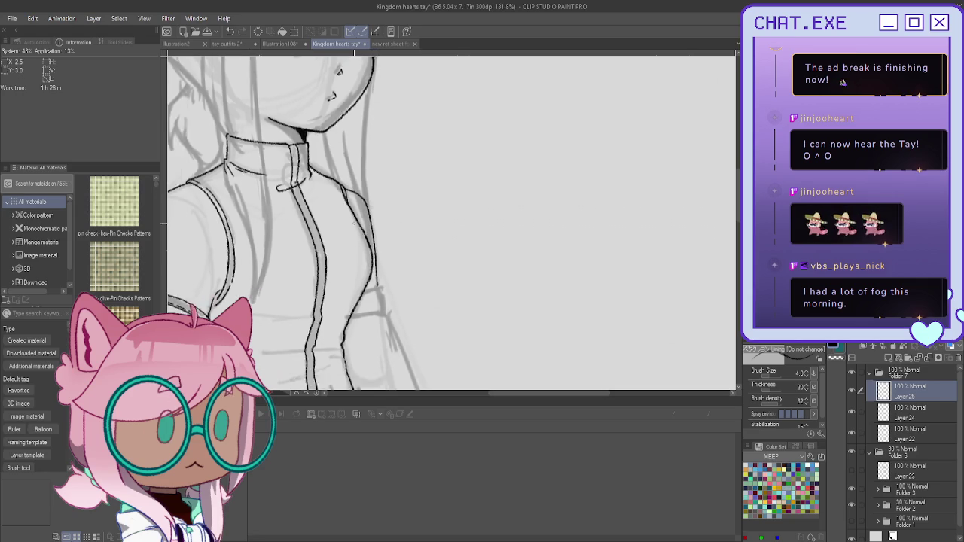
scroll(377, 256, "down", 2)
scroll(377, 256, "down", 2)
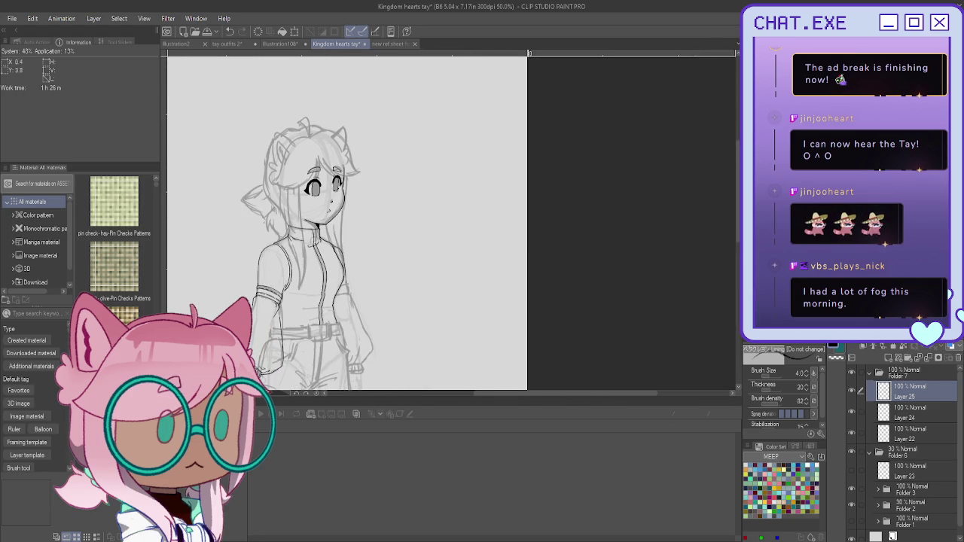
mouse_move(312, 282)
left_mouse_down()
mouse_move(617, 302)
mouse_move(598, 292)
mouse_move(537, 151)
mouse_move(553, 180)
left_mouse_up()
scroll(552, 181, "up", 2)
scroll(550, 170, "up", 1)
scroll(549, 155, "up", 1)
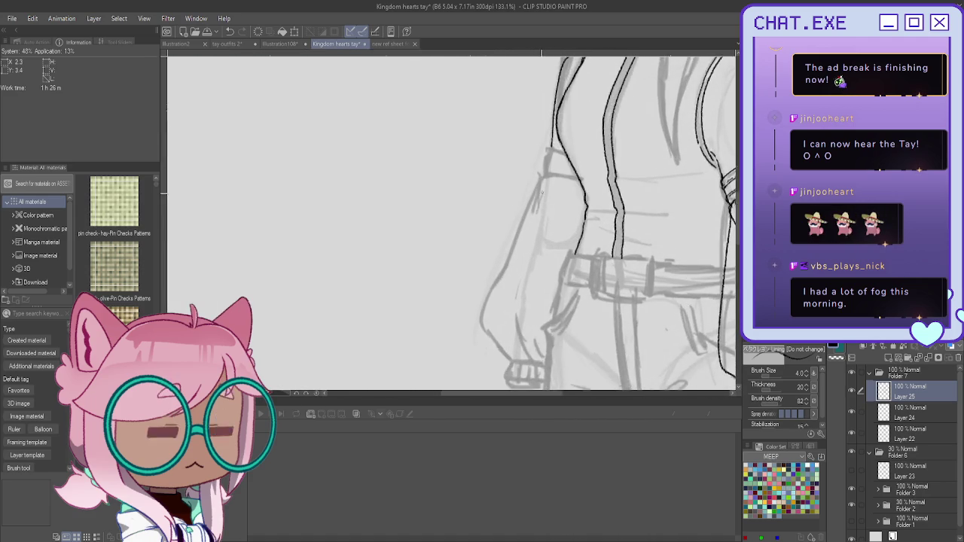
scroll(548, 143, "up", 1)
scroll(548, 144, "down", 1)
scroll(549, 143, "down", 2)
scroll(549, 143, "down", 1)
mouse_move(548, 143)
left_mouse_down()
mouse_move(513, 154)
mouse_move(419, 219)
left_mouse_up()
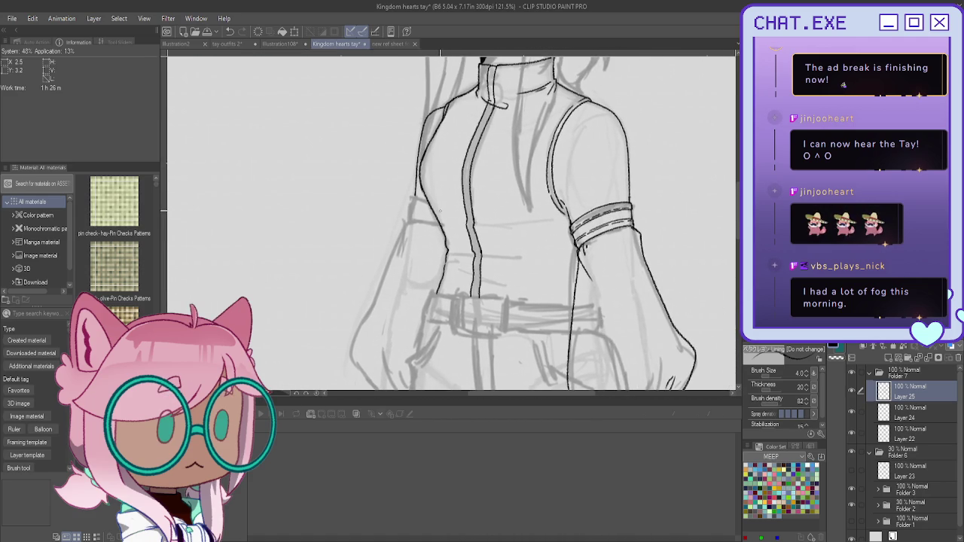
scroll(406, 185, "up", 2)
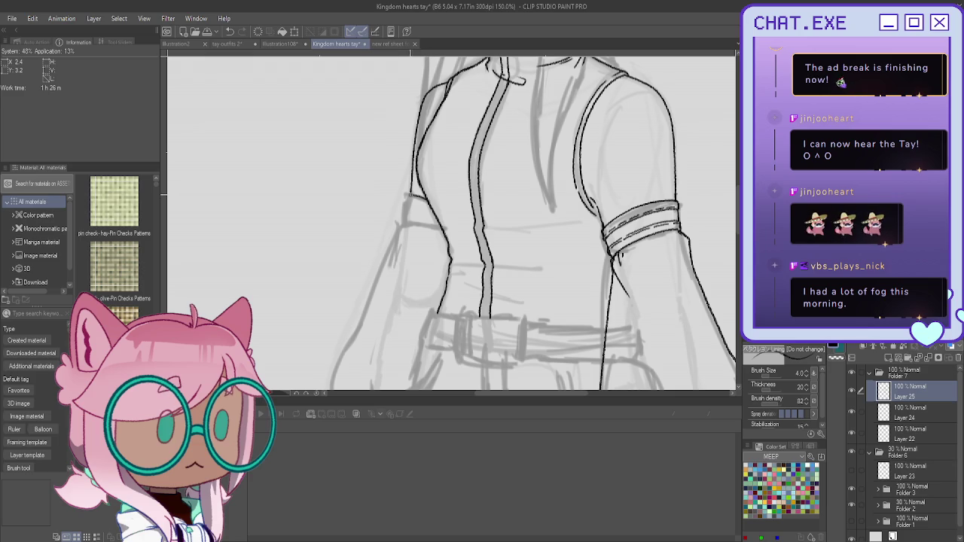
scroll(406, 194, "up", 1)
scroll(407, 194, "up", 1)
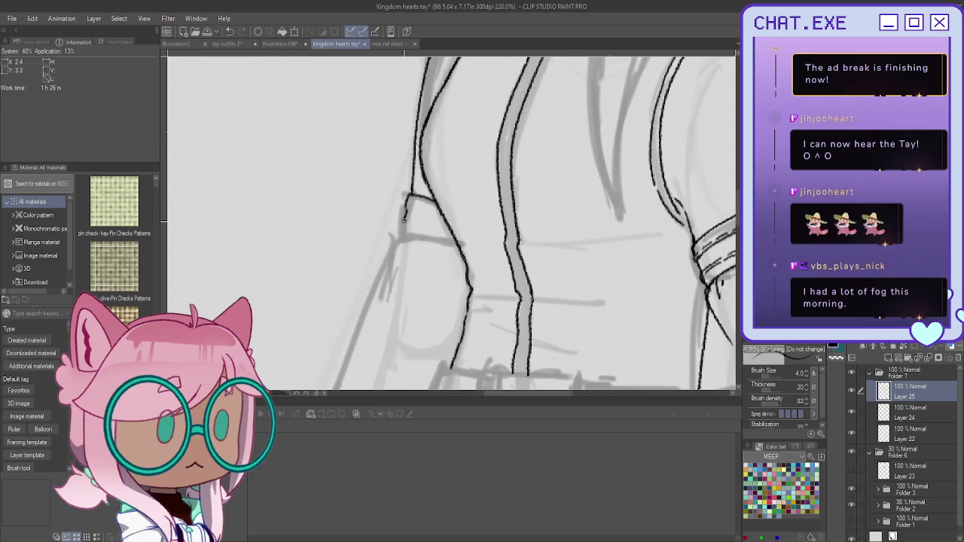
mouse_move(399, 226)
left_mouse_down()
mouse_move(396, 238)
mouse_move(463, 257)
left_mouse_up()
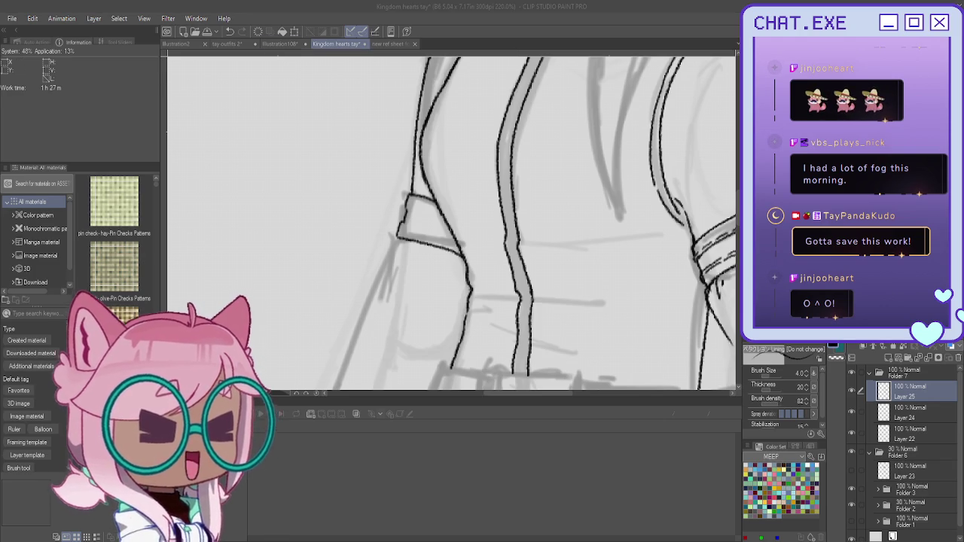
Bring the Clip Studio Paint window back into focus
left_click(215, 66)
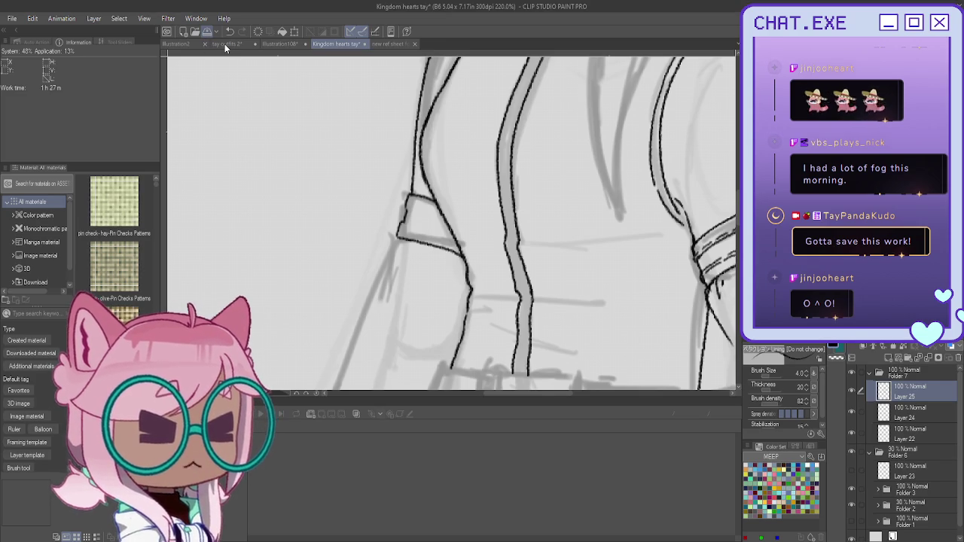
Switch to tay outfits 2 and toggle outfit folder visibility until only the jacket outfit shows
left_click(225, 44)
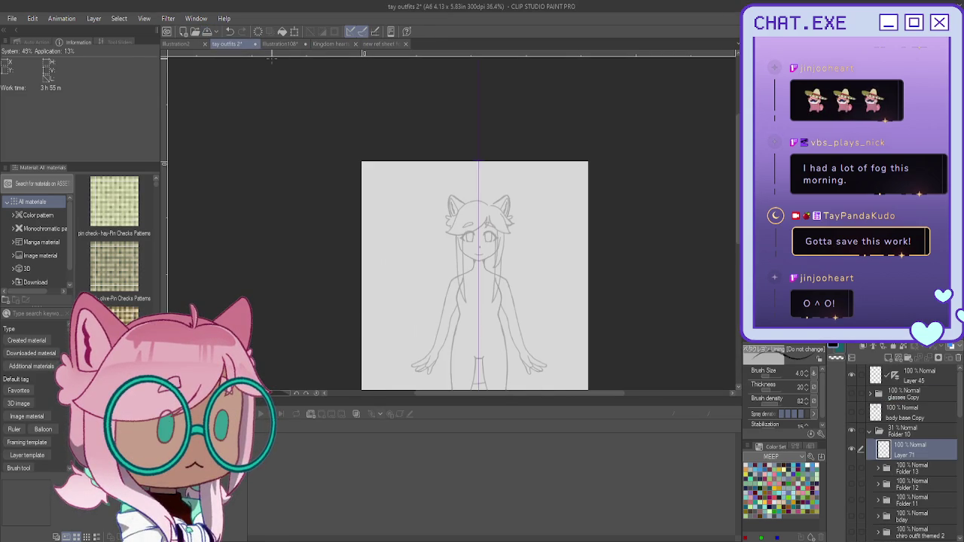
left_click(852, 469)
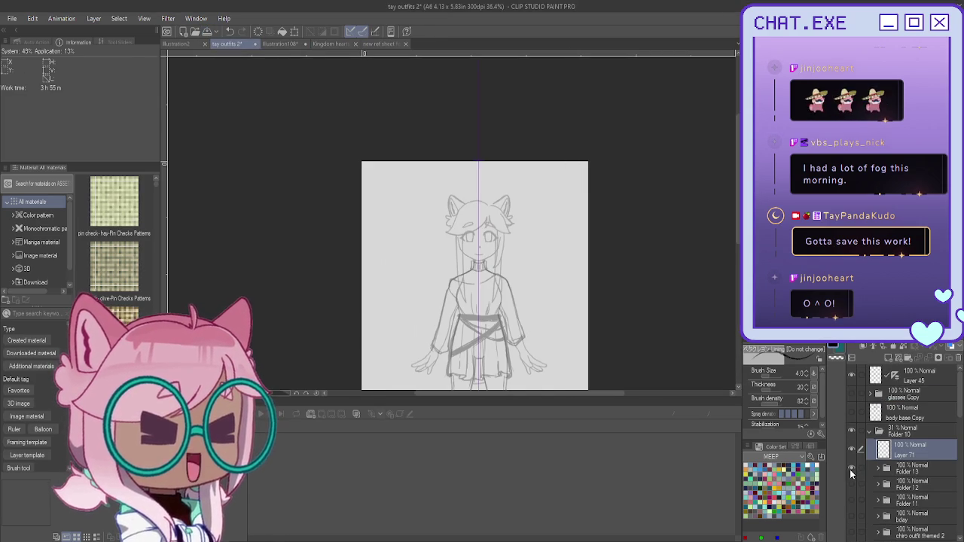
left_click(852, 471)
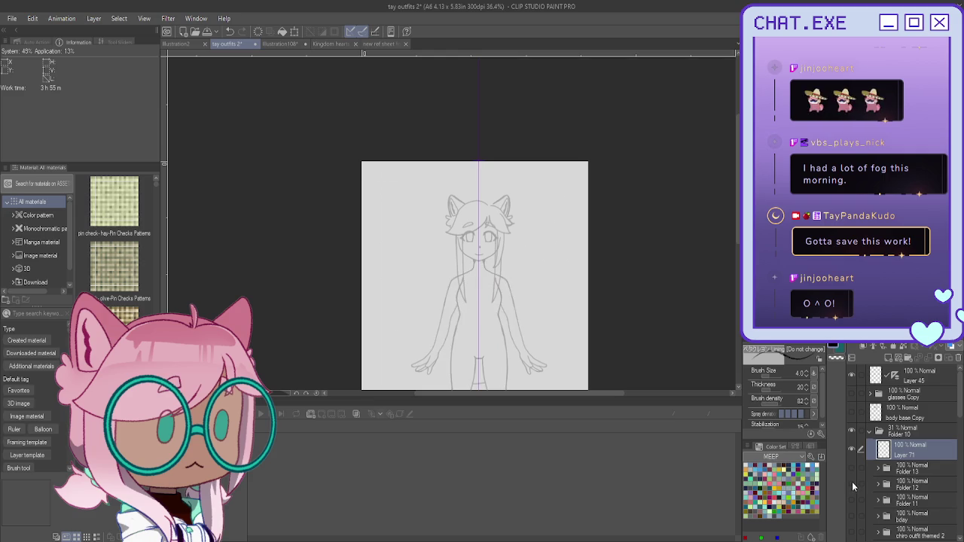
scroll(475, 276, "down", 2)
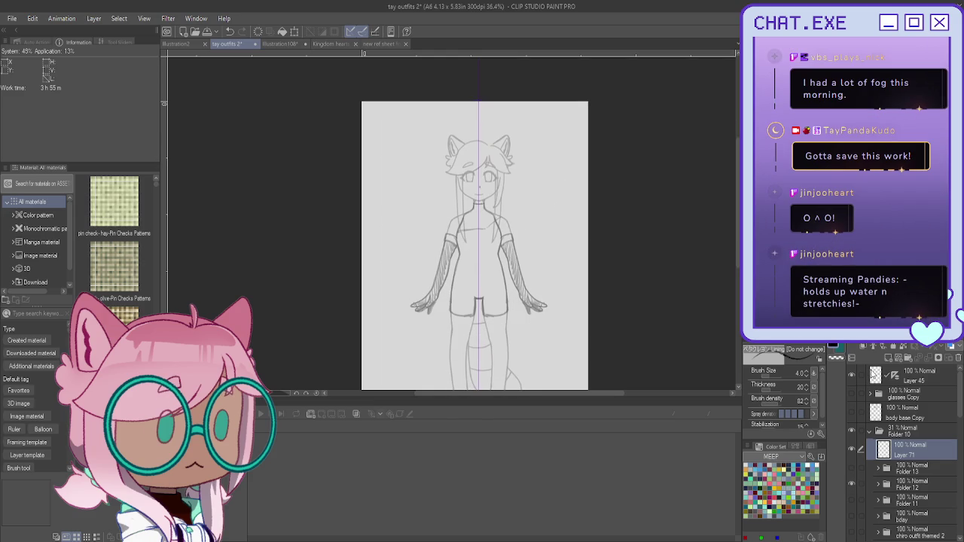
left_click(852, 484)
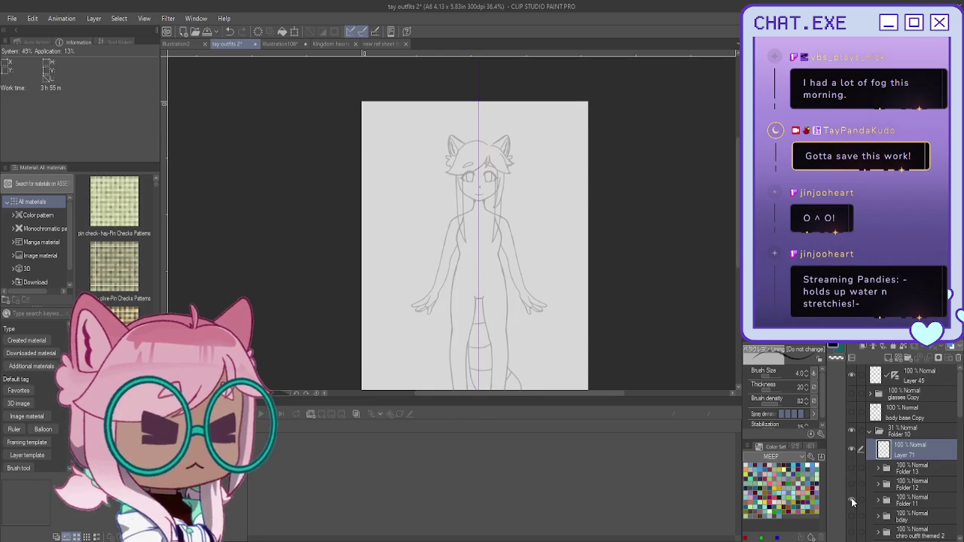
left_click(852, 499)
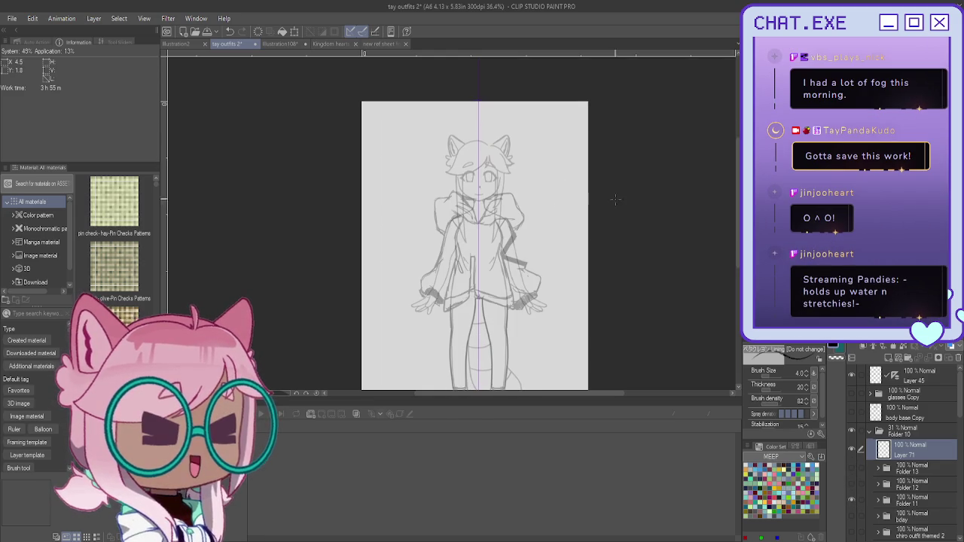
Save tay outfits 2 and return to the Kingdom hearts tay document
left_click(208, 33)
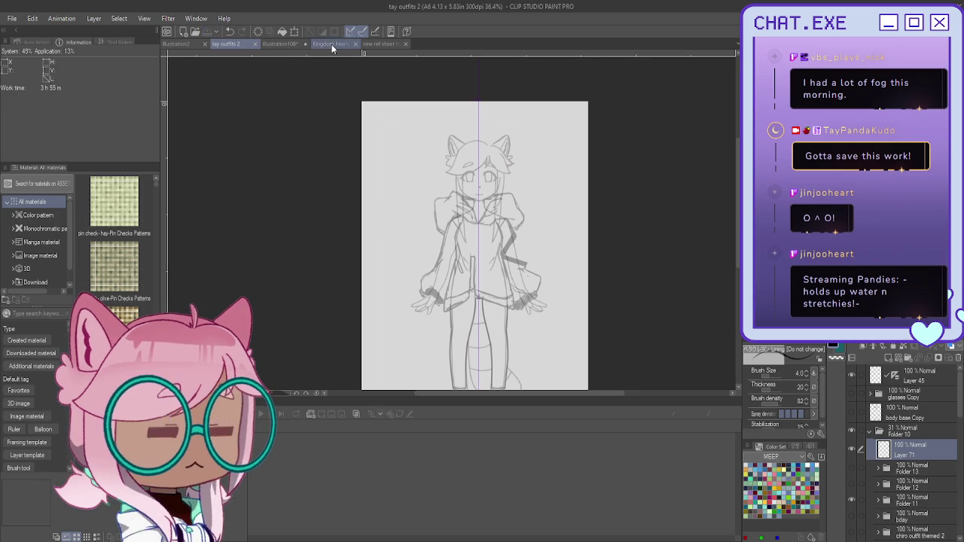
left_click(317, 44)
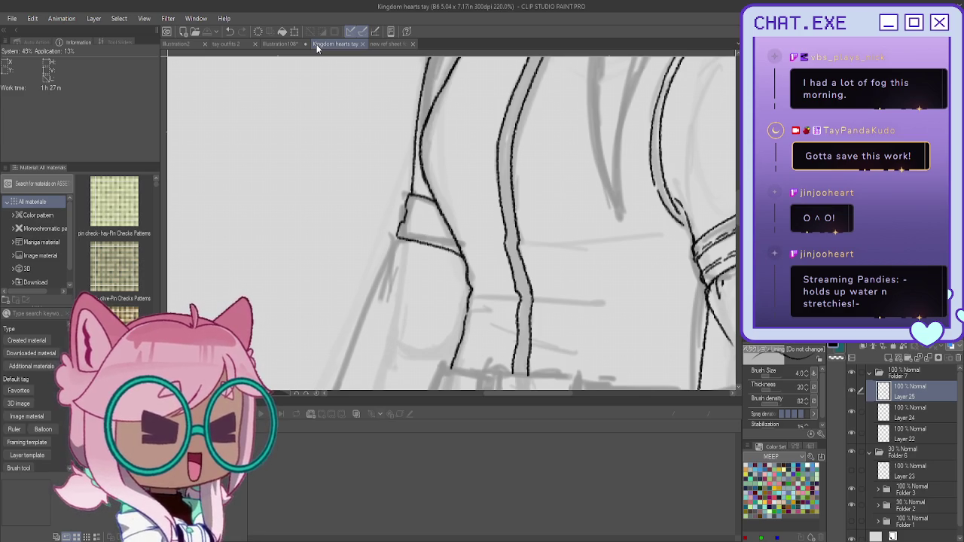
scroll(409, 203, "up", 2)
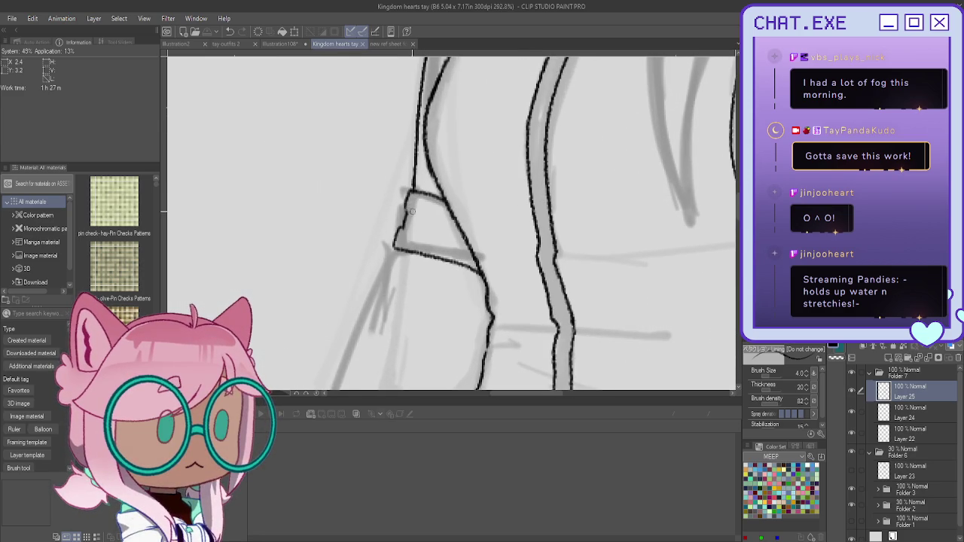
Ink the hem band's diagonal rib lines, top edge and lower rib line, fixing strokes with undo/redo
mouse_move(420, 213)
left_mouse_down()
mouse_move(461, 229)
mouse_move(457, 223)
left_mouse_up()
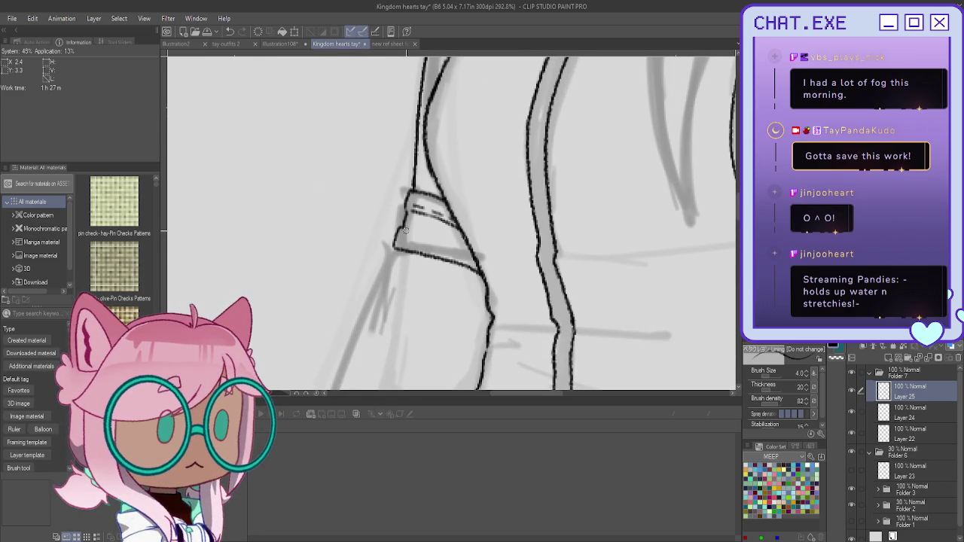
left_click_drag(399, 230, 444, 238)
key("ctrl+z")
key("ctrl+z")
key("ctrl+z")
key("ctrl+z")
key("ctrl+y")
left_click_drag(406, 227, 472, 249)
left_click_drag(409, 211, 460, 225)
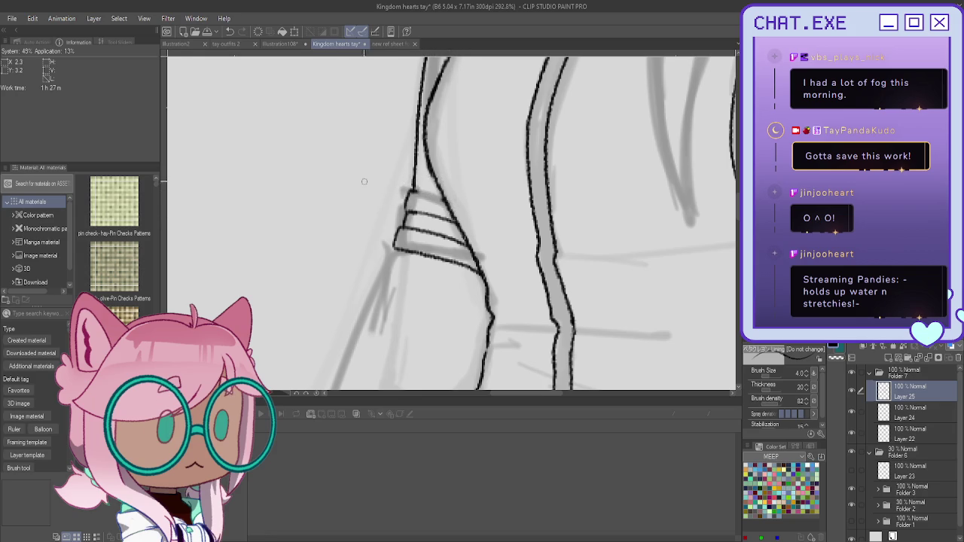
key("ctrl+z")
mouse_move(419, 188)
left_mouse_down()
mouse_move(439, 191)
mouse_move(408, 197)
left_mouse_up()
mouse_move(434, 210)
left_mouse_down()
mouse_move(421, 208)
mouse_move(426, 237)
mouse_move(454, 242)
left_mouse_up()
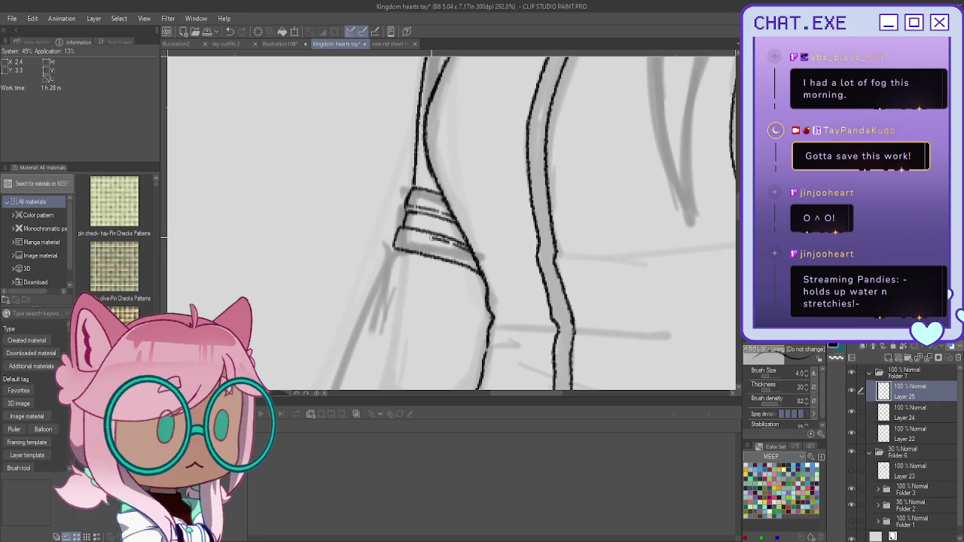
left_click_drag(464, 251, 406, 234)
Ink the jacket edge running down beside the belt, redrawing it until clean
scroll(396, 234, "down", 2)
scroll(399, 264, "down", 2)
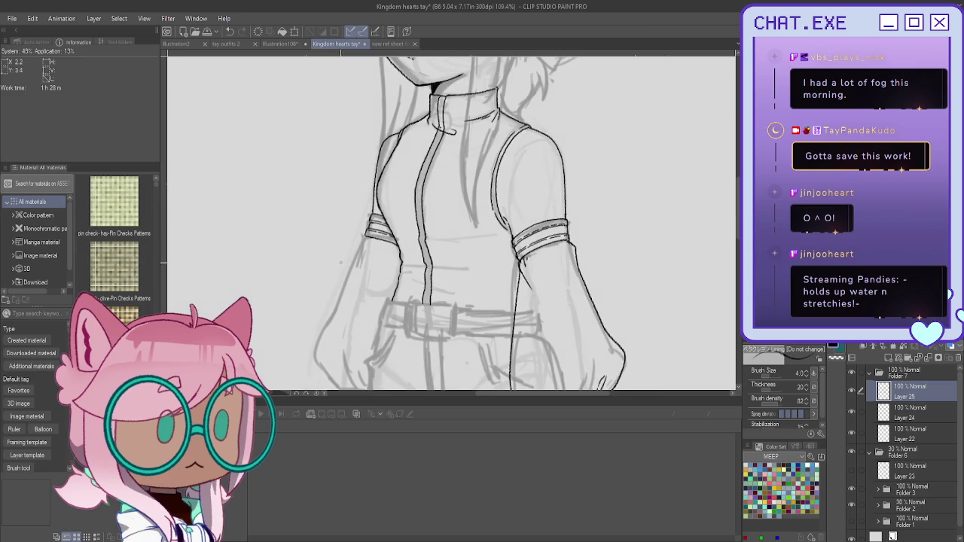
scroll(405, 307, "down", 2)
mouse_move(452, 226)
left_mouse_down()
mouse_move(507, 176)
mouse_move(544, 121)
mouse_move(514, 109)
left_mouse_up()
scroll(566, 179, "up", 2)
scroll(566, 179, "up", 2)
scroll(566, 180, "up", 2)
mouse_move(567, 181)
left_mouse_down()
mouse_move(587, 189)
mouse_move(599, 229)
left_mouse_up()
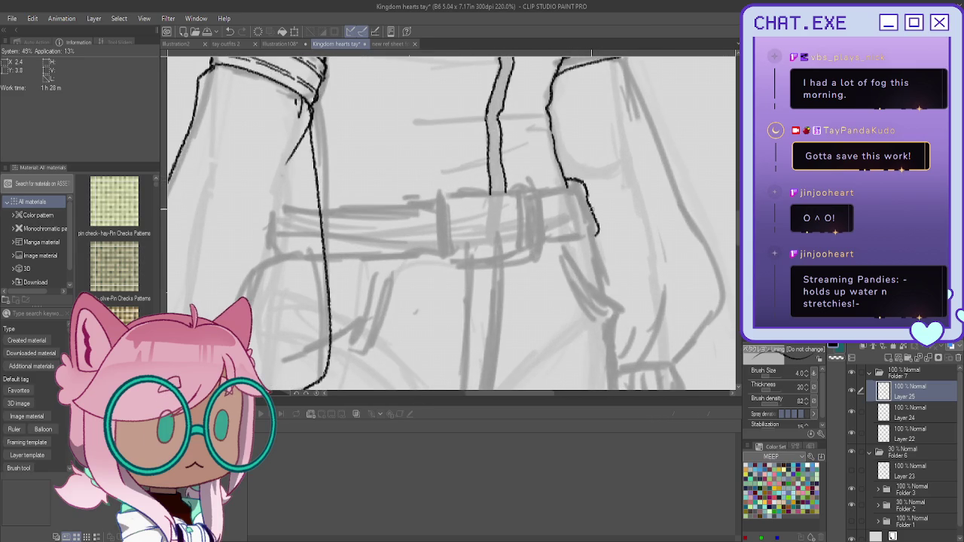
key("ctrl+z")
key("ctrl+z")
mouse_move(566, 180)
left_mouse_down()
mouse_move(586, 188)
mouse_move(595, 234)
left_mouse_up()
key("ctrl+z")
key("ctrl+z")
key("ctrl+z")
key("ctrl+z")
mouse_move(565, 177)
left_mouse_down()
mouse_move(589, 195)
mouse_move(600, 235)
left_mouse_up()
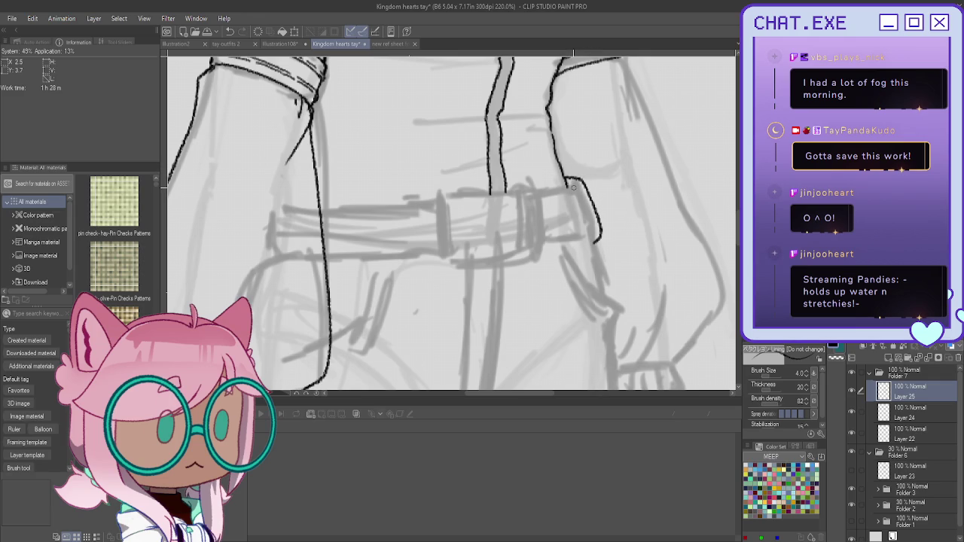
Extend the sleeve's cuff line, bottom edge and corner down over the cuff
scroll(572, 185, "down", 3)
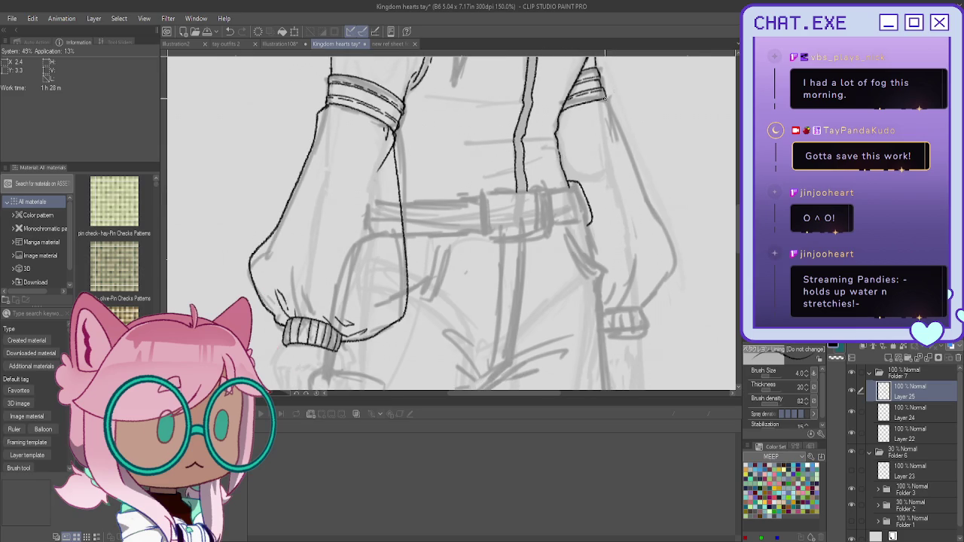
mouse_move(603, 96)
left_mouse_down()
mouse_move(673, 229)
mouse_move(655, 297)
left_mouse_up()
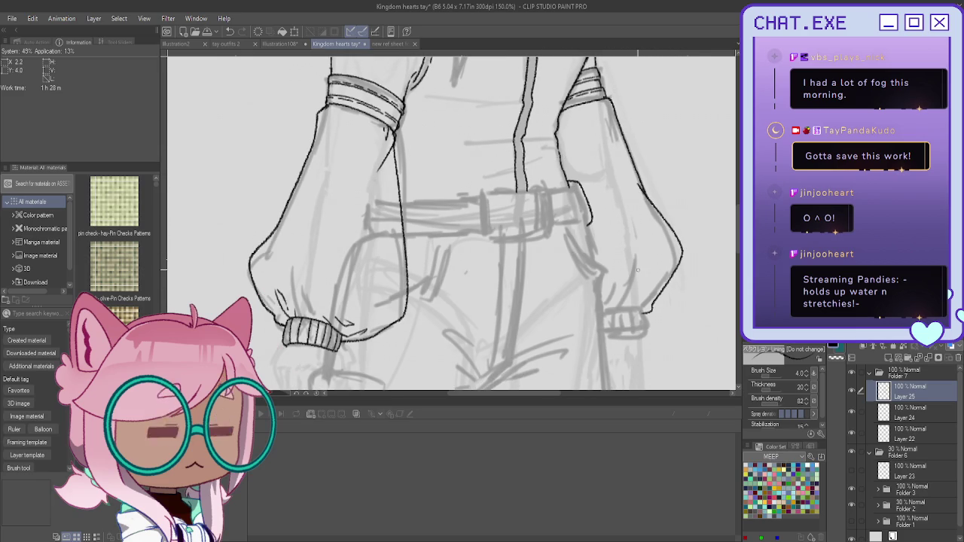
left_click_drag(639, 309, 619, 307)
scroll(627, 309, "up", 1)
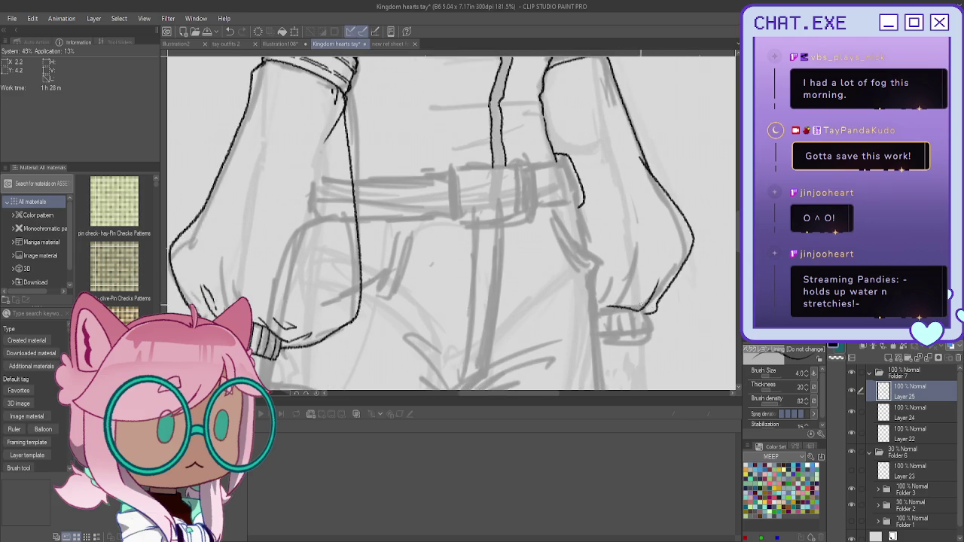
left_click_drag(644, 311, 648, 337)
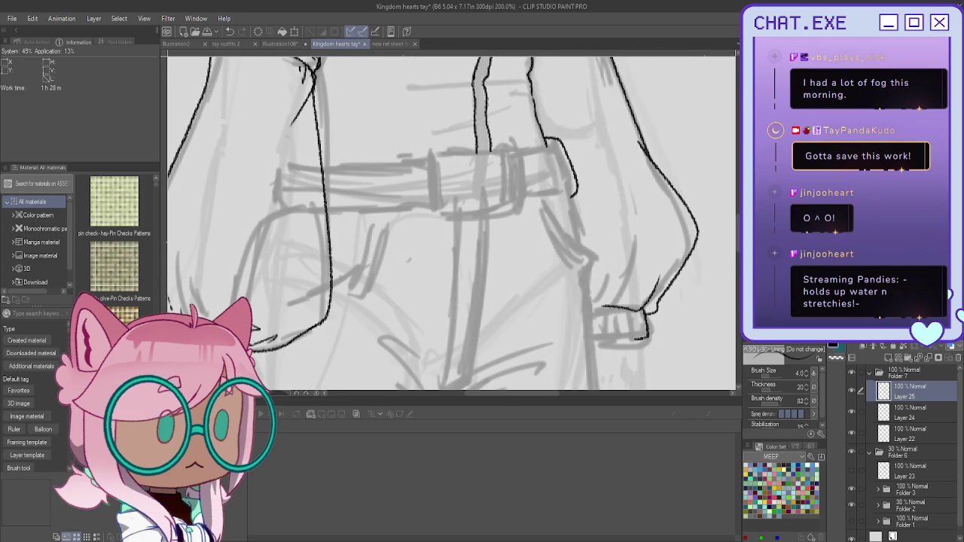
Ink the second sleeve cuff's bottom edge, top edge and a rib
left_click_drag(281, 266, 421, 186)
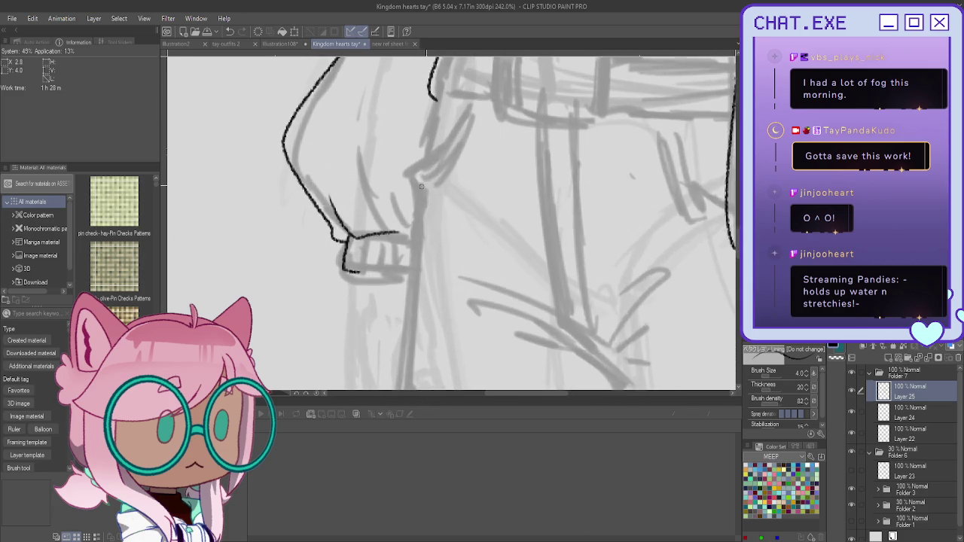
scroll(421, 186, "up", 1)
mouse_move(419, 287)
left_mouse_down()
mouse_move(340, 270)
mouse_move(364, 264)
mouse_move(378, 276)
left_mouse_up()
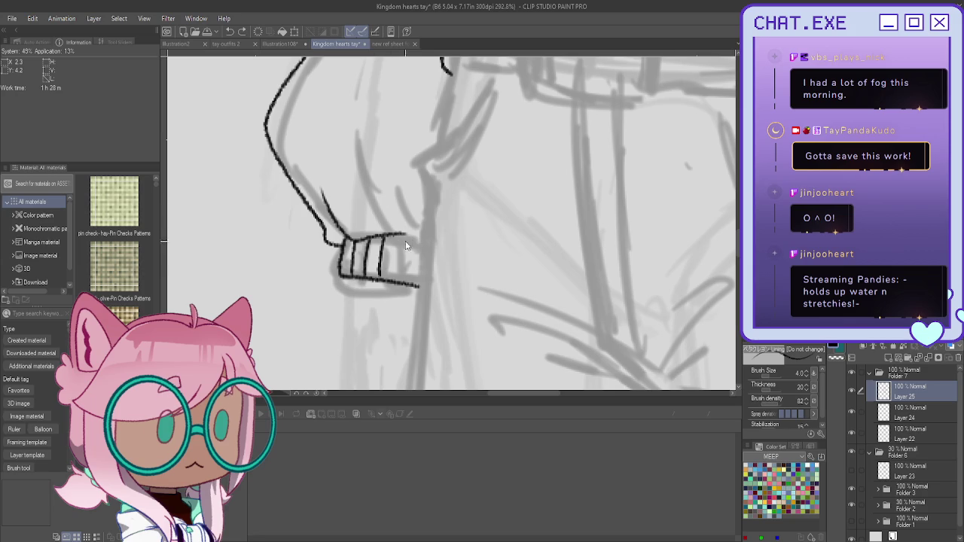
mouse_move(416, 242)
left_mouse_down()
mouse_move(389, 235)
mouse_move(397, 277)
left_mouse_up()
Close the cuff's right side, ink its lower-left corner and a short line beneath it
left_click_drag(414, 242, 410, 285)
scroll(393, 279, "down", 3)
scroll(452, 226, "down", 3)
scroll(522, 165, "down", 2)
scroll(332, 219, "up", 2)
scroll(332, 219, "up", 1)
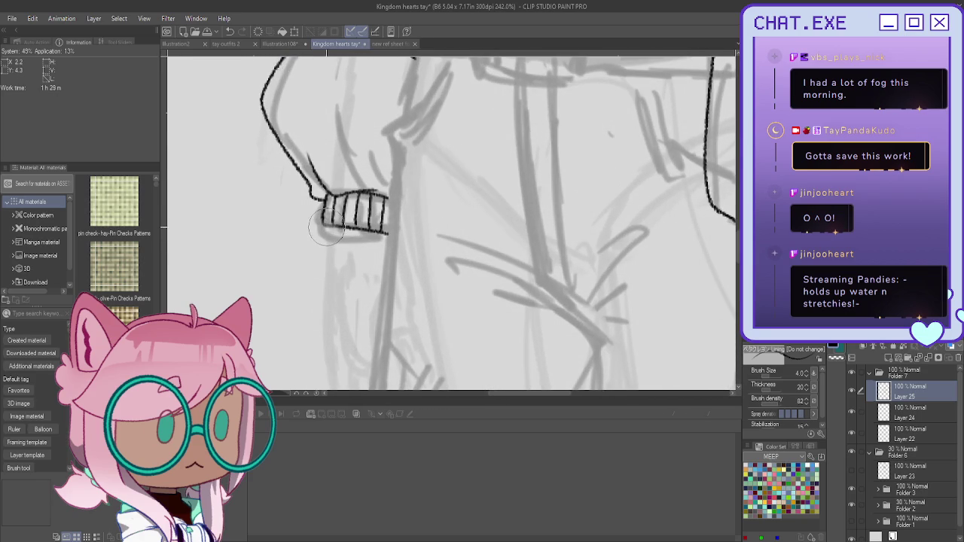
scroll(322, 215, "up", 2)
mouse_move(323, 216)
left_mouse_down()
mouse_move(325, 235)
mouse_move(347, 232)
mouse_move(328, 235)
left_mouse_up()
scroll(327, 241, "down", 2)
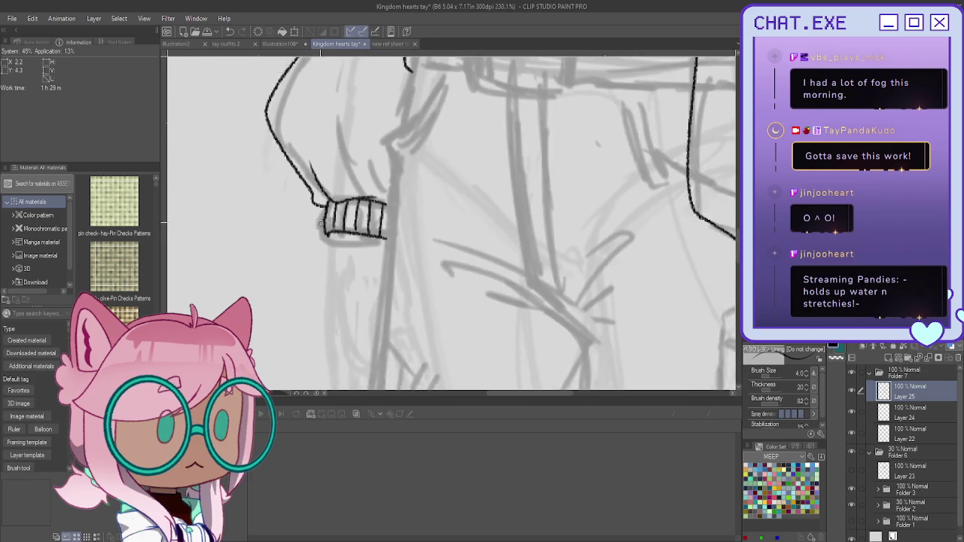
scroll(325, 286, "down", 2)
scroll(326, 232, "up", 1)
left_click_drag(322, 227, 331, 302)
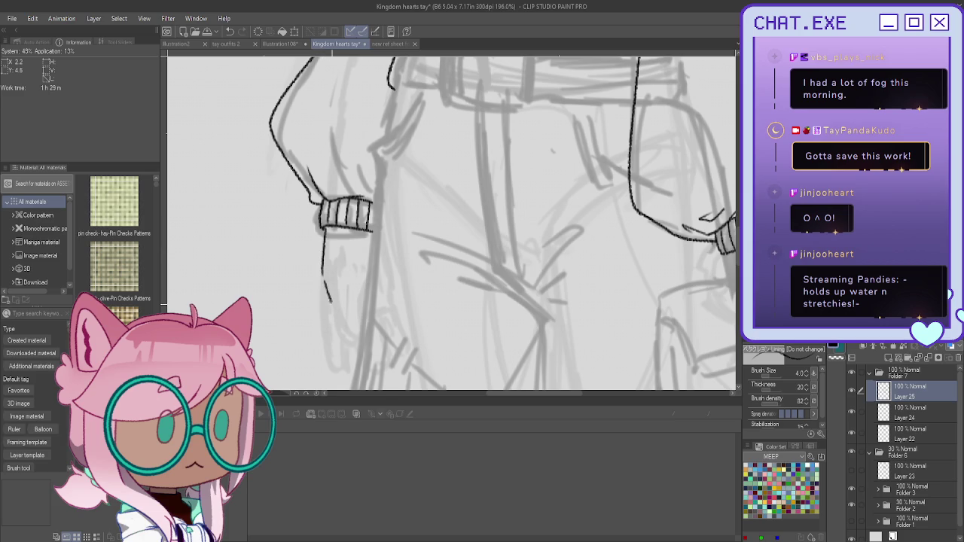
Draw a line down from the cuff, erase the hand's right and lower contour, and redraw a shorter tip
left_click_drag(356, 240, 355, 250)
key("ctrl+z")
left_click_drag(347, 284, 348, 300)
scroll(356, 256, "up", 1)
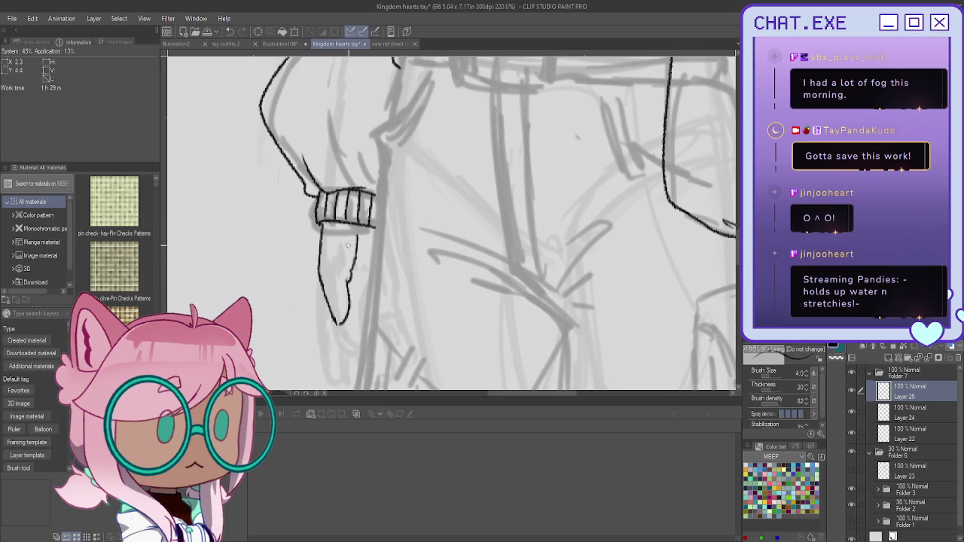
left_click_drag(342, 229, 348, 280)
left_click_drag(347, 280, 335, 343)
mouse_move(320, 269)
left_mouse_down()
mouse_move(336, 307)
mouse_move(352, 294)
mouse_move(337, 317)
left_mouse_up()
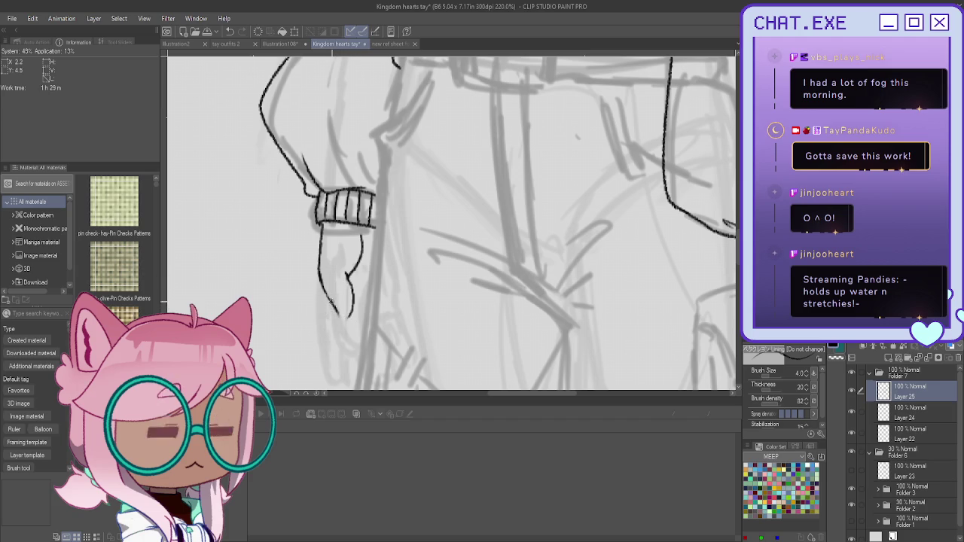
Erase the hand strokes below the left cuff and ink one clean line down from it
scroll(312, 256, "down", 1)
scroll(312, 256, "down", 1)
left_click_drag(343, 245, 324, 290)
scroll(324, 290, "up", 2)
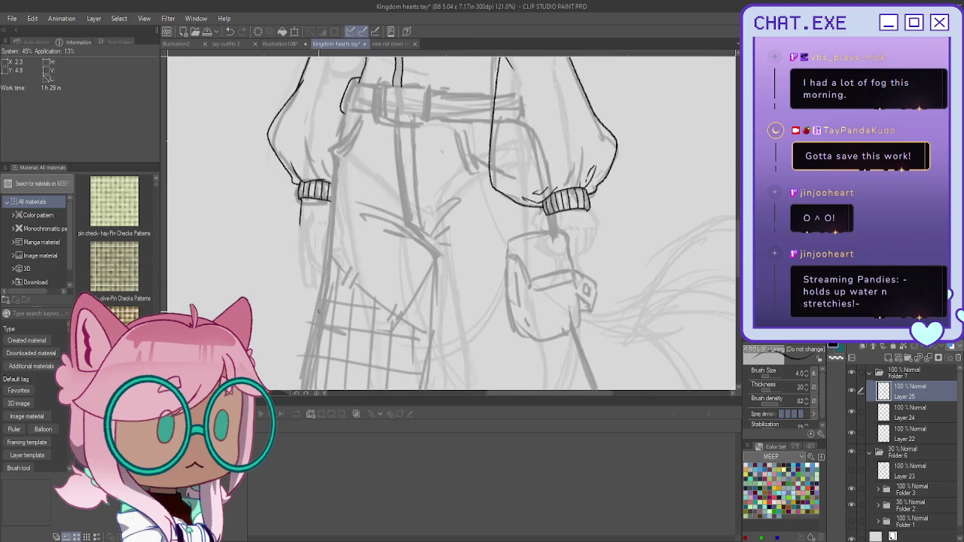
left_click_drag(294, 225, 303, 302)
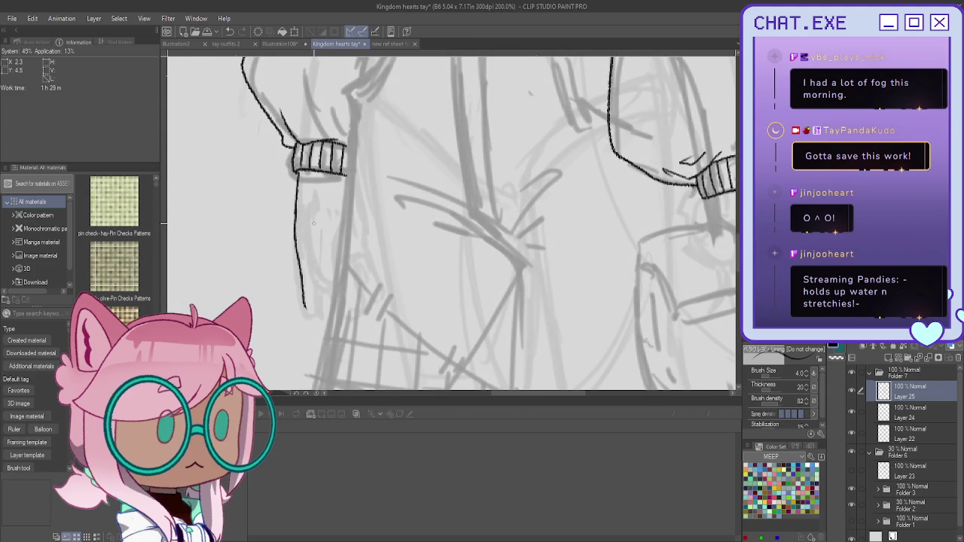
scroll(868, 479, "down", 1)
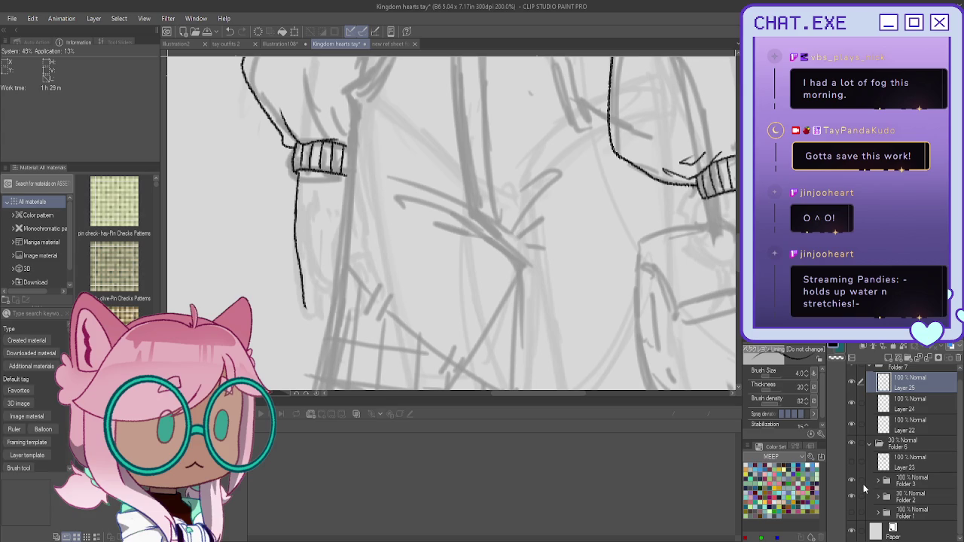
Raise Folder 2 to 67% opacity, hide Folder 3, erase the line under the cuff, and add Layer 26
left_click(904, 498)
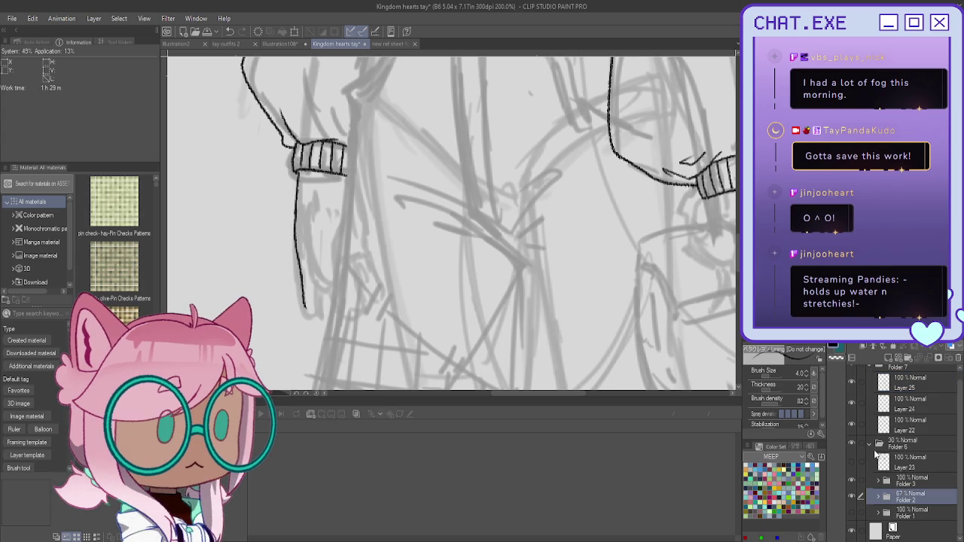
left_click(851, 481)
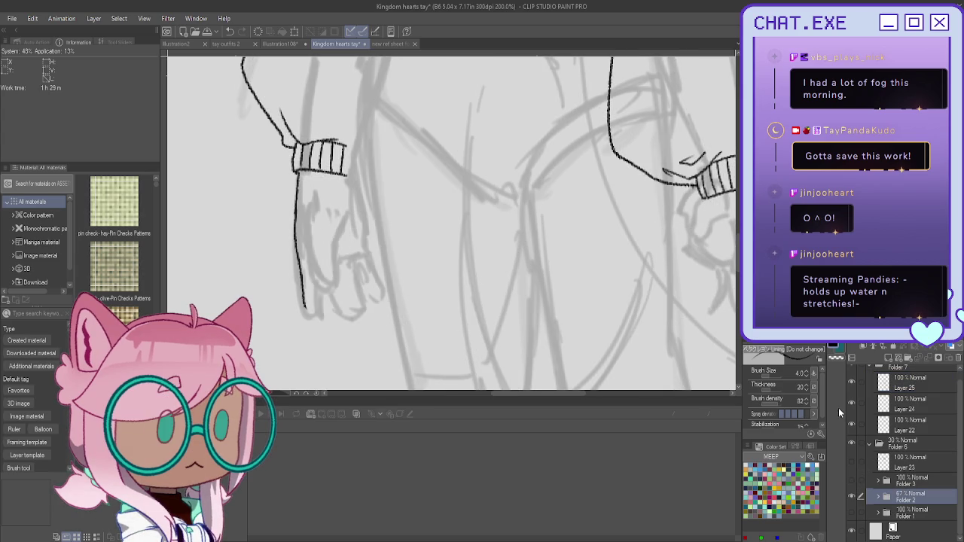
scroll(304, 219, "up", 1)
scroll(884, 414, "up", 1)
left_click(883, 397)
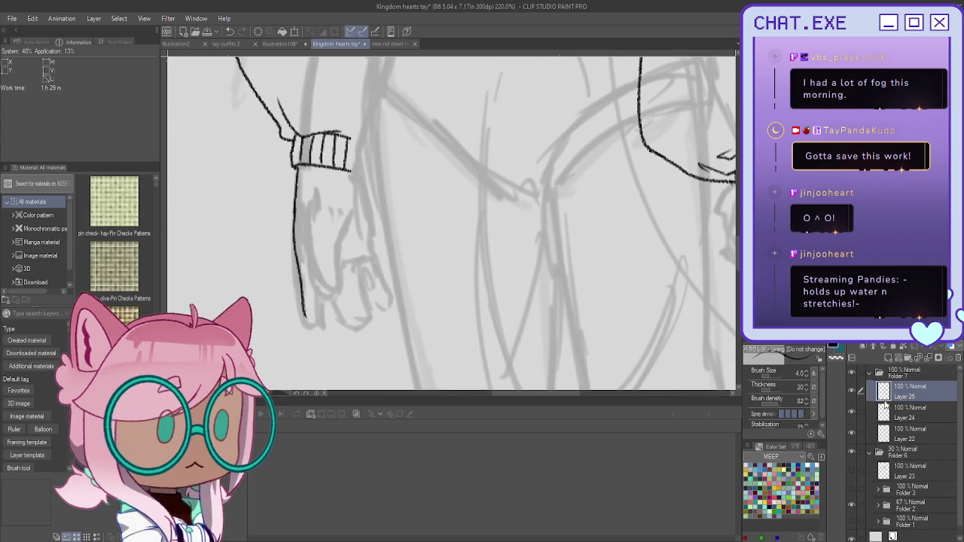
left_click(852, 394)
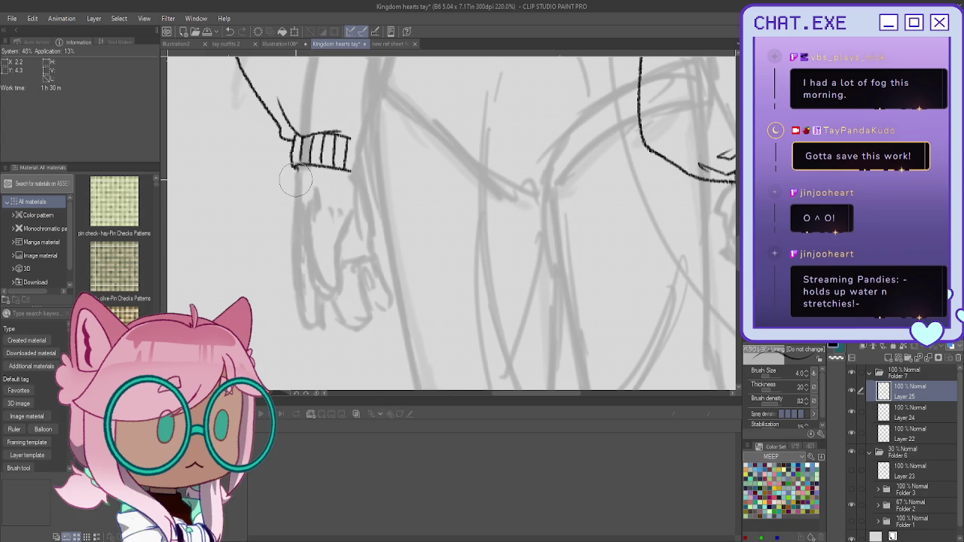
left_click_drag(295, 192, 295, 170)
left_click(890, 359)
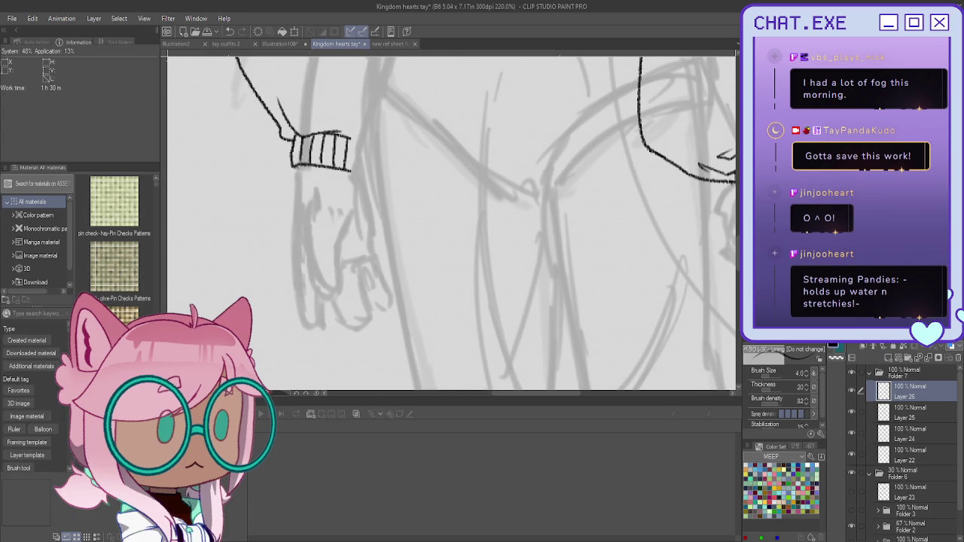
Ink the left hand's two contours below the cuff, joined at the bottom
left_click_drag(351, 197, 338, 288)
mouse_move(301, 203)
left_mouse_down()
mouse_move(324, 290)
mouse_move(337, 260)
mouse_move(339, 294)
left_mouse_up()
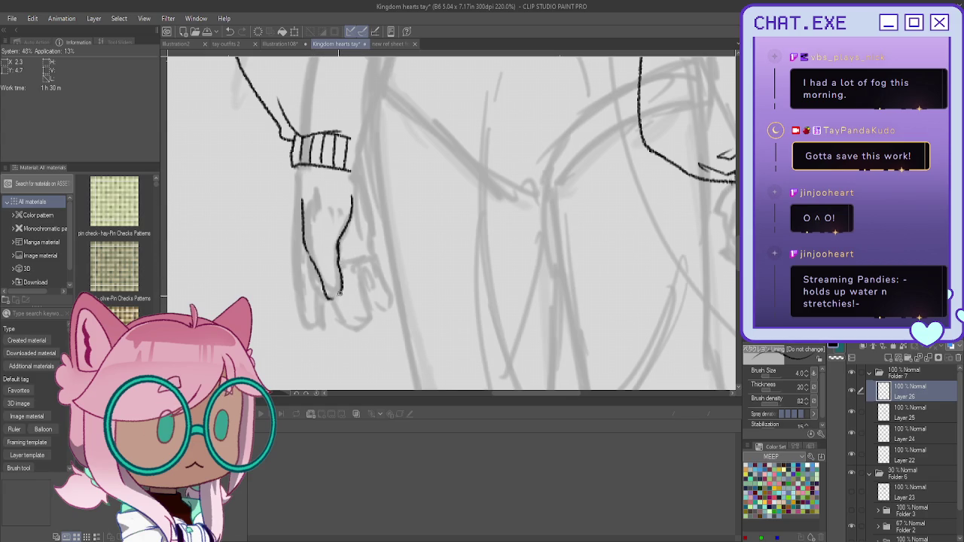
key("ctrl+z")
left_click_drag(340, 283, 326, 300)
left_click_drag(296, 166, 298, 188)
left_click_drag(296, 167, 302, 315)
Ink the right finger lines and lower finger edge, undoing and redrawing stray strokes
mouse_move(318, 265)
left_mouse_down()
mouse_move(319, 329)
mouse_move(303, 327)
mouse_move(310, 332)
left_mouse_up()
left_click_drag(329, 302, 342, 322)
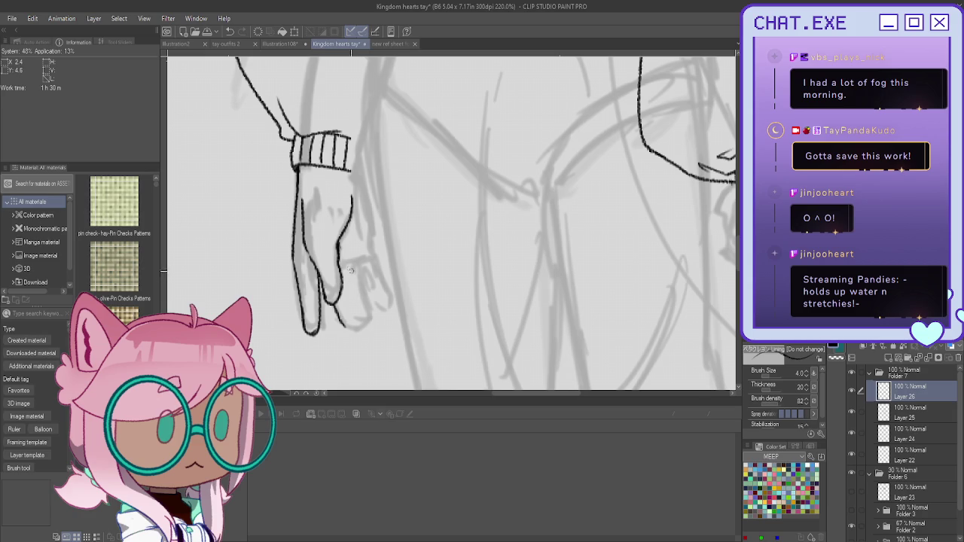
left_click_drag(357, 264, 378, 325)
key("ctrl+z")
key("ctrl+z")
left_click_drag(334, 312, 354, 339)
left_click_drag(361, 281, 374, 315)
key("ctrl+z")
mouse_move(356, 262)
left_mouse_down()
mouse_move(372, 333)
mouse_move(359, 341)
left_mouse_up()
key("ctrl+z")
key("ctrl+z")
key("ctrl+z")
key("ctrl+z")
key("ctrl+z")
mouse_move(357, 273)
left_mouse_down()
mouse_move(366, 300)
mouse_move(363, 331)
mouse_move(351, 337)
left_mouse_up()
left_click_drag(349, 273, 350, 287)
left_click_drag(348, 260, 367, 303)
left_click_drag(348, 270, 357, 308)
Refine the lower finger's outline, then ink the hand's right edge and pinky tip
left_click_drag(354, 260, 369, 335)
left_click_drag(347, 279, 355, 334)
left_click_drag(353, 260, 363, 336)
key("ctrl+z")
key("ctrl+z")
key("ctrl+z")
left_click_drag(357, 264, 370, 320)
left_click_drag(362, 176, 388, 309)
mouse_move(377, 276)
left_mouse_down()
mouse_move(371, 296)
mouse_move(387, 313)
mouse_move(365, 292)
left_mouse_up()
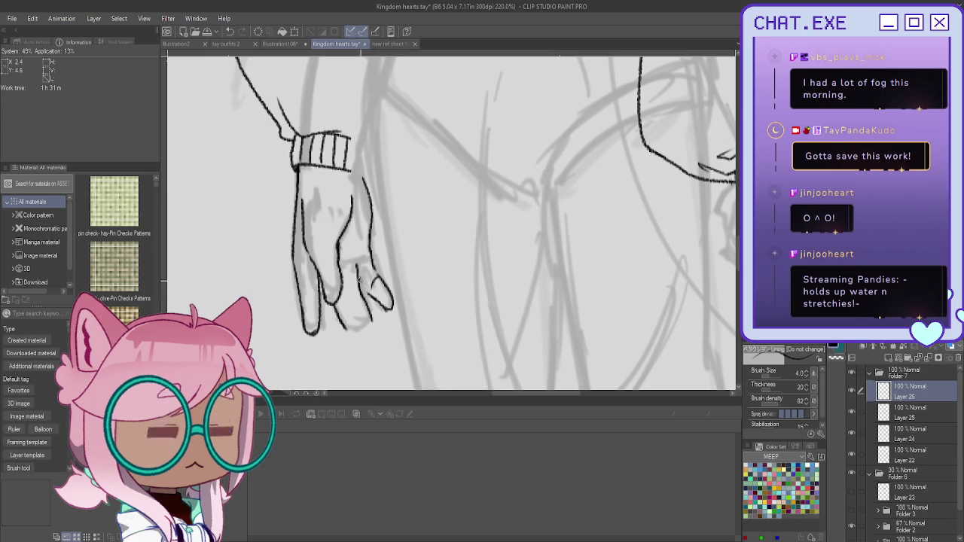
Ink the remaining fingertips and the line between the fingers, removing stray strokes
scroll(336, 257, "down", 2)
scroll(322, 223, "up", 1)
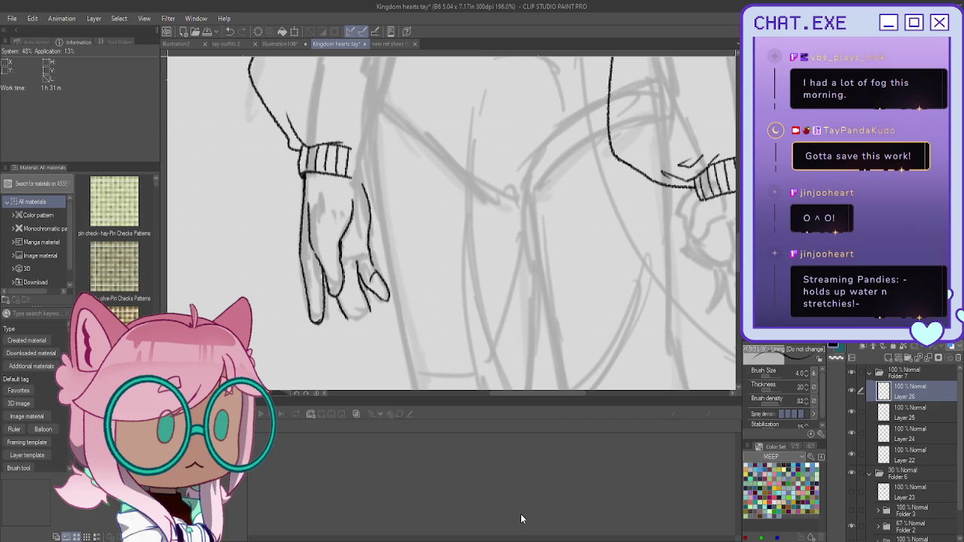
scroll(357, 292, "up", 1)
mouse_move(360, 288)
left_mouse_down()
mouse_move(338, 298)
mouse_move(362, 319)
mouse_move(360, 339)
left_mouse_up()
left_click_drag(344, 305, 354, 337)
key("ctrl+z")
mouse_move(336, 303)
left_mouse_down()
mouse_move(350, 337)
mouse_move(370, 330)
left_mouse_up()
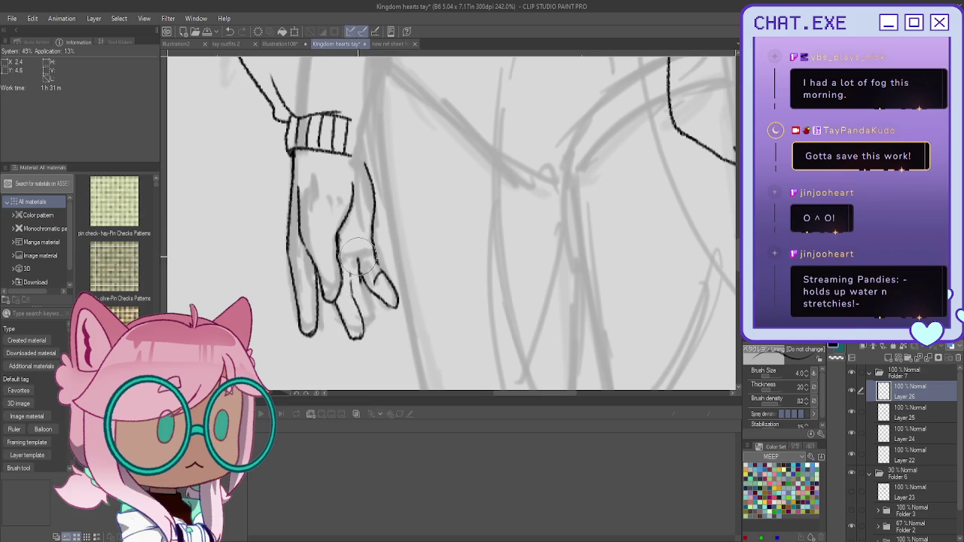
left_click_drag(360, 259, 379, 321)
key("ctrl+z")
key("ctrl+z")
mouse_move(359, 263)
left_mouse_down()
mouse_move(379, 321)
mouse_move(365, 325)
left_mouse_up()
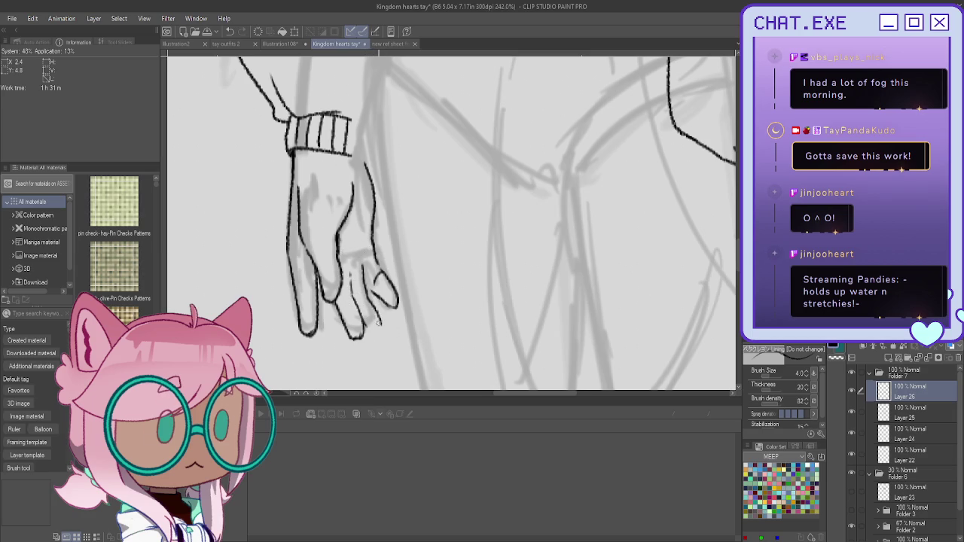
scroll(368, 327, "down", 3)
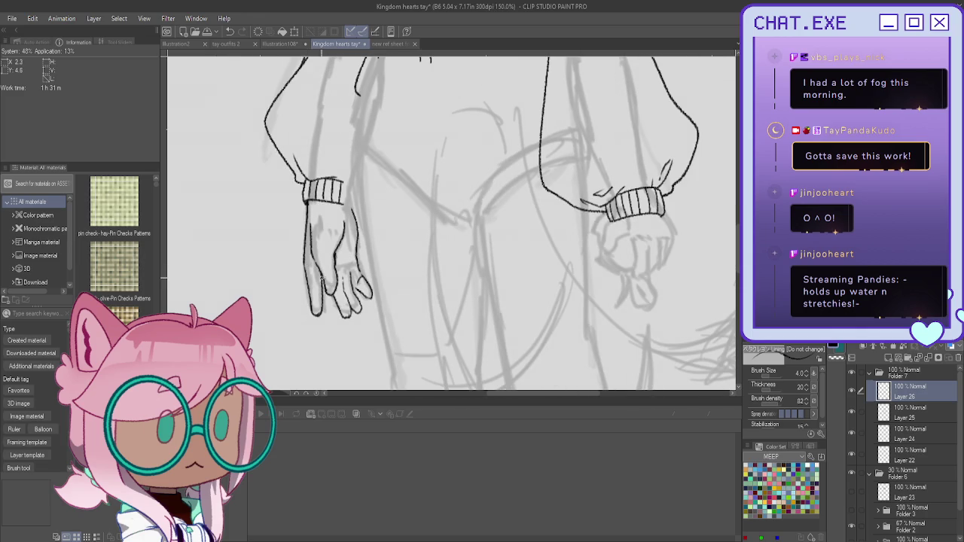
scroll(309, 260, "down", 3)
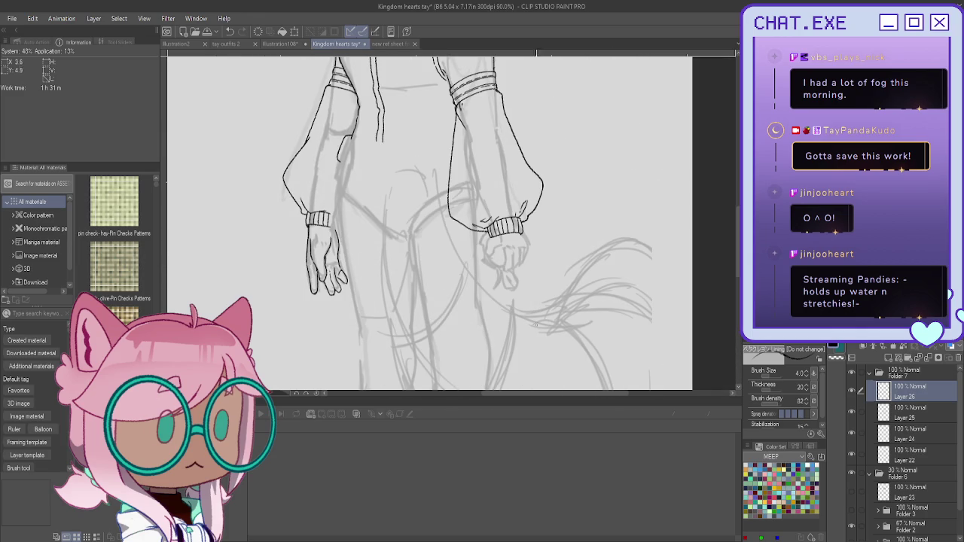
left_click_drag(452, 226, 576, 279)
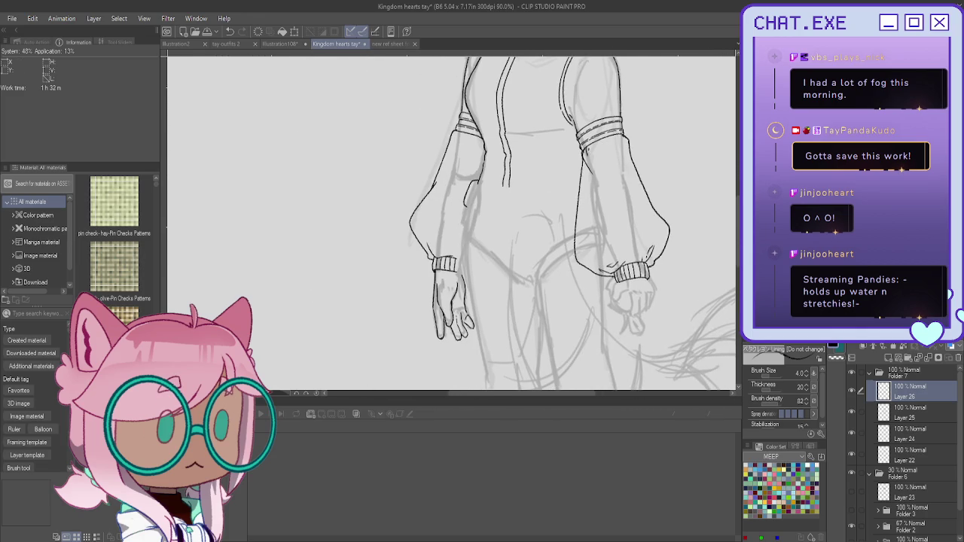
scroll(530, 351, "up", 2)
scroll(446, 332, "up", 2)
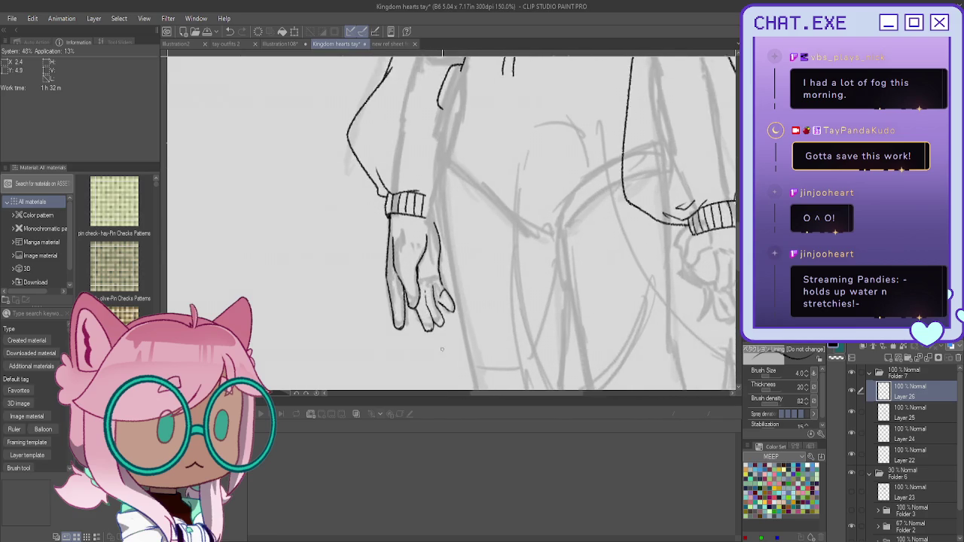
scroll(446, 332, "up", 1)
key("ctrl+z")
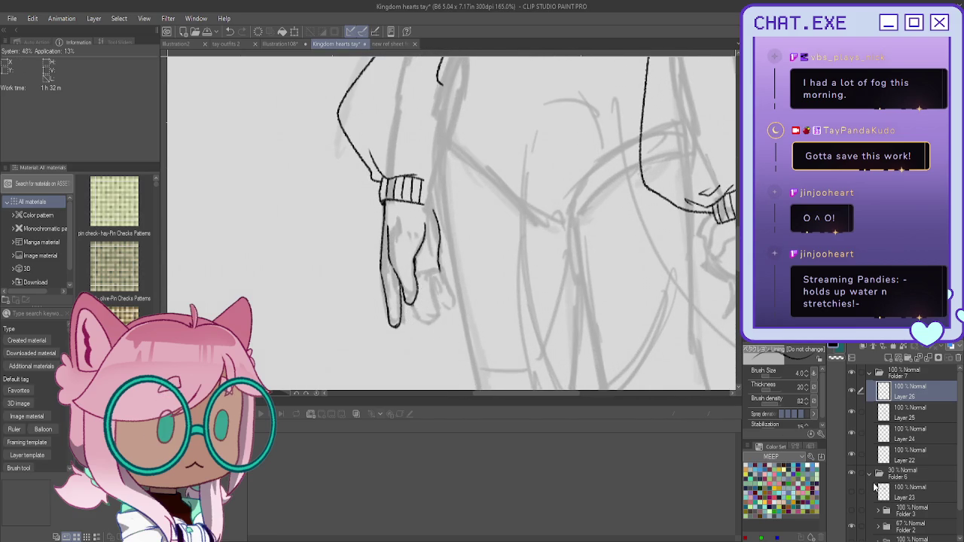
scroll(876, 488, "down", 2)
Show the pants sketch in Folder 2, hide Layer 26, and add Layer 27 above Layer 25
left_click(904, 499)
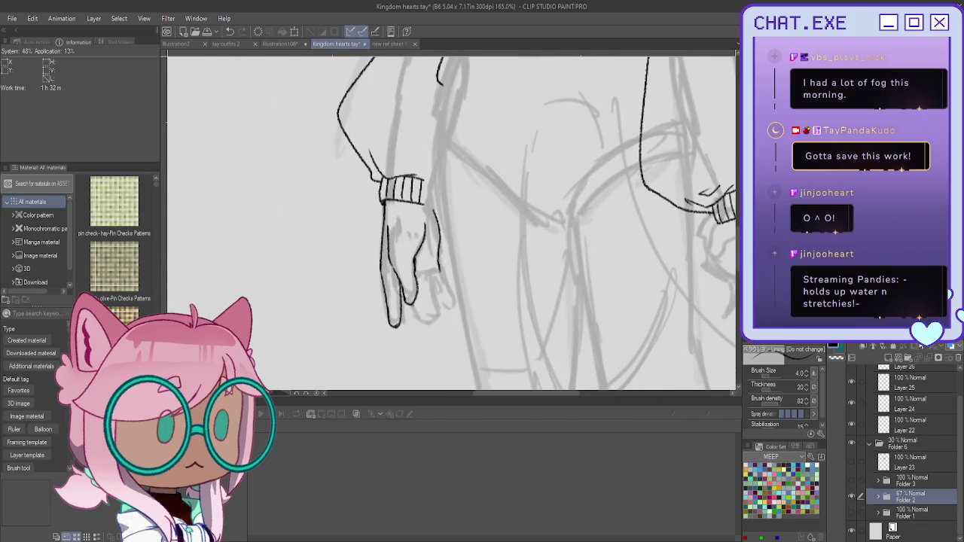
left_click(851, 496)
left_click(852, 481)
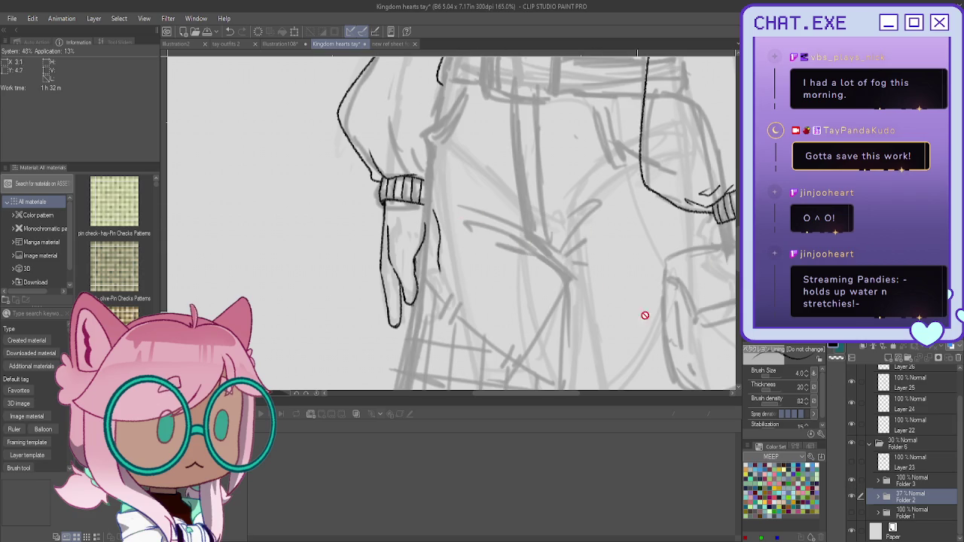
scroll(884, 426, "up", 2)
left_click(886, 387)
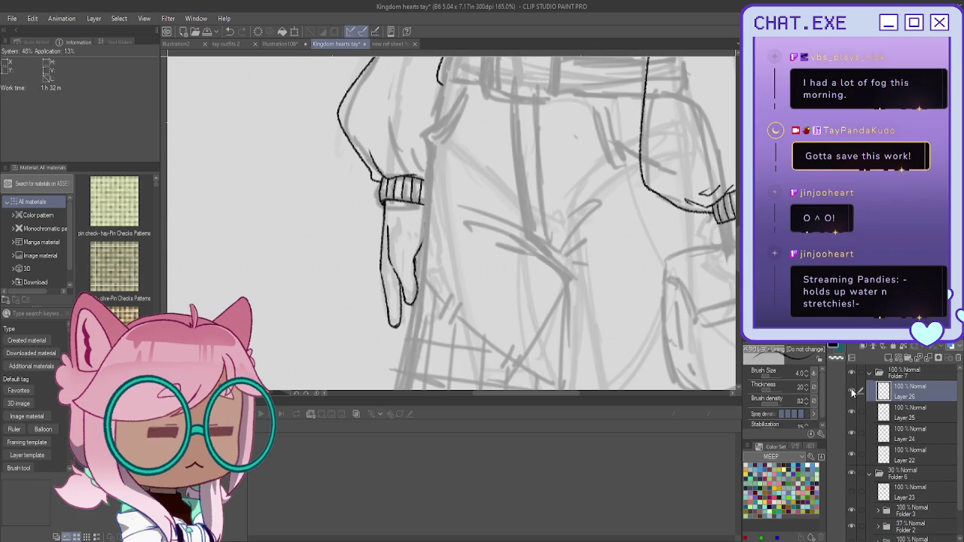
key("ctrl+z")
left_click(895, 413)
left_click(886, 359)
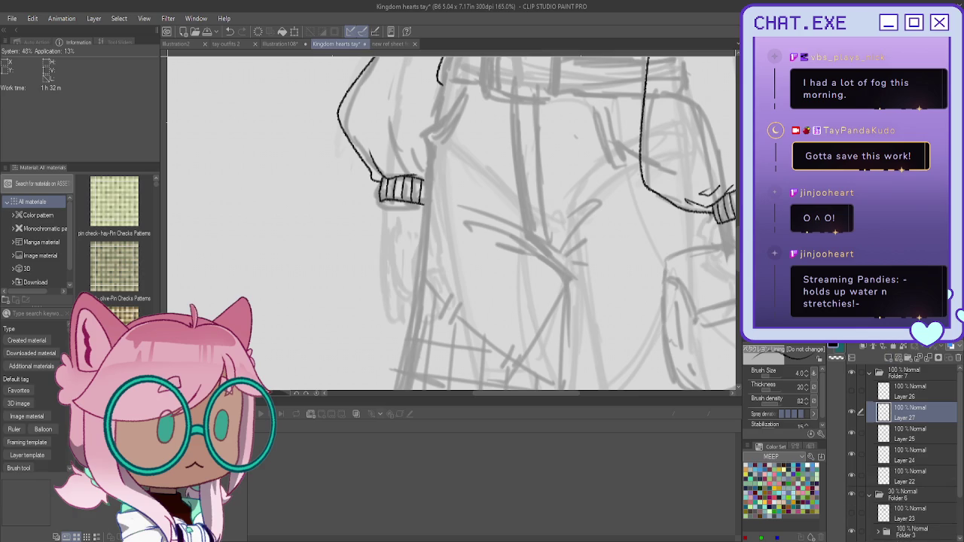
Ink the sleeve outline toward the cuff on Layer 27
left_click_drag(443, 81, 434, 123)
mouse_move(468, 81)
left_mouse_down()
mouse_move(424, 136)
mouse_move(431, 154)
mouse_move(434, 121)
left_mouse_up()
mouse_move(329, 100)
left_mouse_down("space")
mouse_move(431, 84)
mouse_move(464, 146)
mouse_move(493, 146)
mouse_move(498, 164)
mouse_move(473, 154)
left_mouse_up("space")
scroll(431, 85, "up", 1)
scroll(430, 85, "up", 1)
scroll(431, 85, "up", 1)
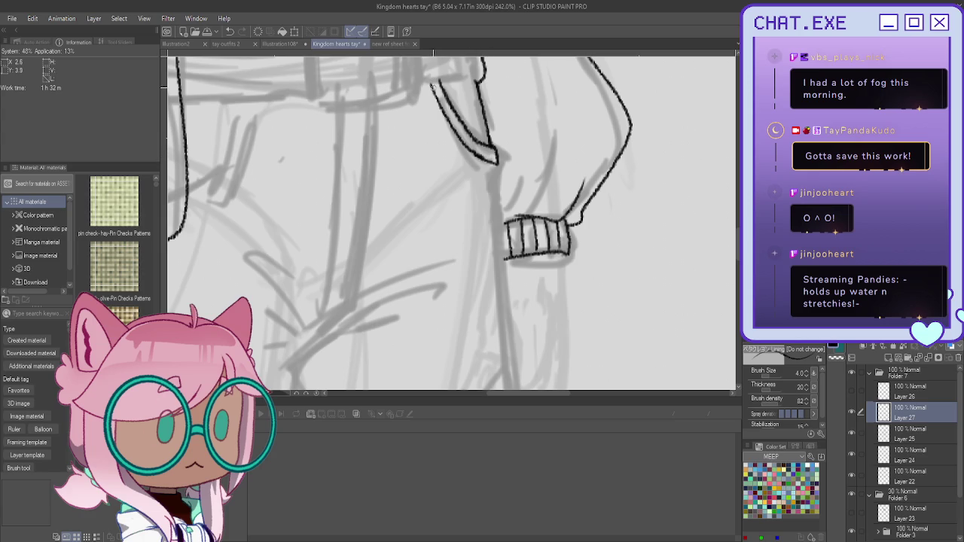
scroll(453, 132, "down", 2)
scroll(445, 136, "down", 2)
scroll(444, 137, "up", 1)
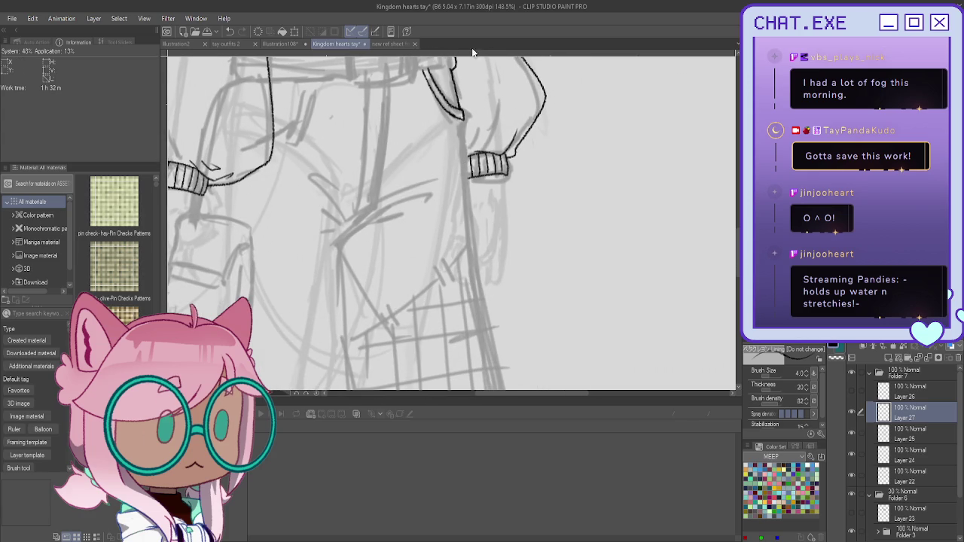
Ink one long line from the sleeve down the pants side, trimming its lower tip
left_click_drag(462, 119, 488, 312)
scroll(488, 312, "down", 4)
scroll(475, 218, "up", 2)
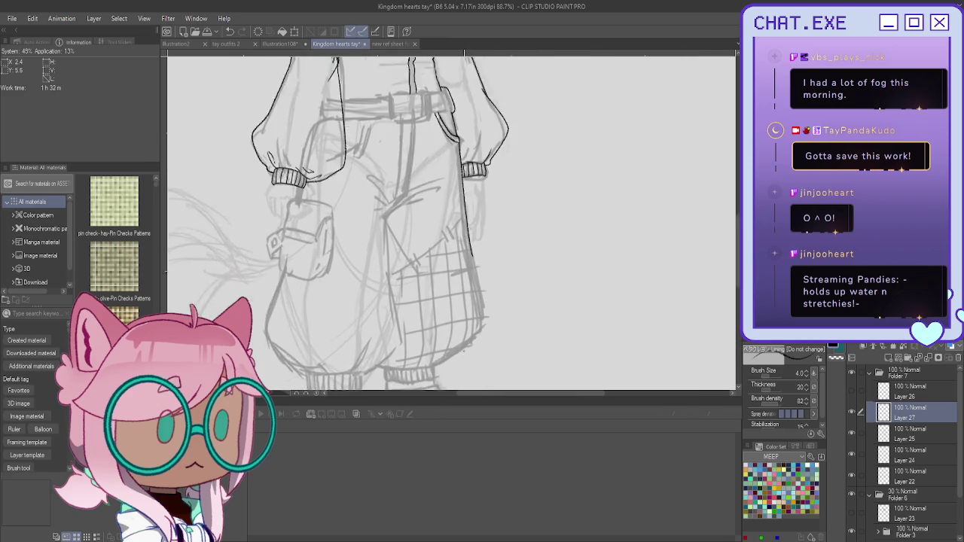
scroll(474, 218, "up", 2)
scroll(475, 218, "up", 2)
scroll(476, 211, "up", 2)
key("ctrl+z")
Redraw the pants side, then ink the ankle cuff's side and top edges on a mirrored view
mouse_move(470, 163)
left_mouse_down()
mouse_move(497, 309)
mouse_move(491, 345)
left_mouse_up()
key("h")
mouse_move(410, 343)
left_mouse_down()
mouse_move(254, 211)
mouse_move(295, 206)
mouse_move(365, 272)
mouse_move(424, 300)
mouse_move(423, 333)
left_mouse_up()
scroll(284, 194, "up", 3)
mouse_move(574, 306)
left_mouse_down()
mouse_move(568, 348)
mouse_move(604, 154)
left_mouse_up()
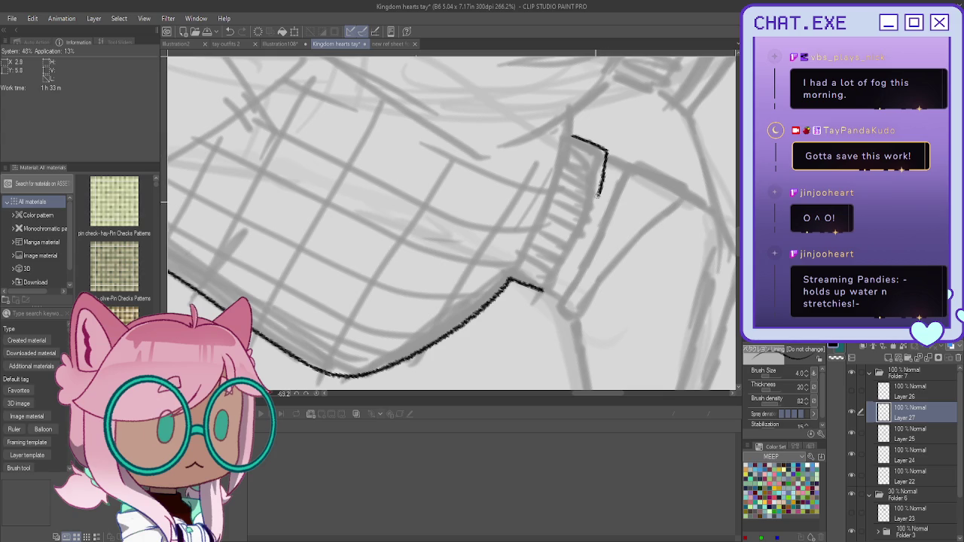
left_click_drag(605, 154, 548, 291)
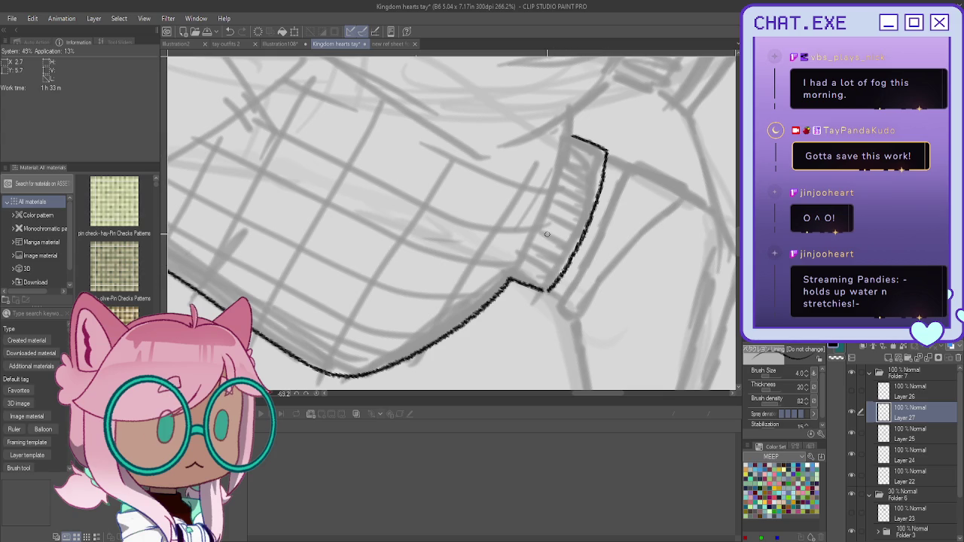
key("ctrl+@")
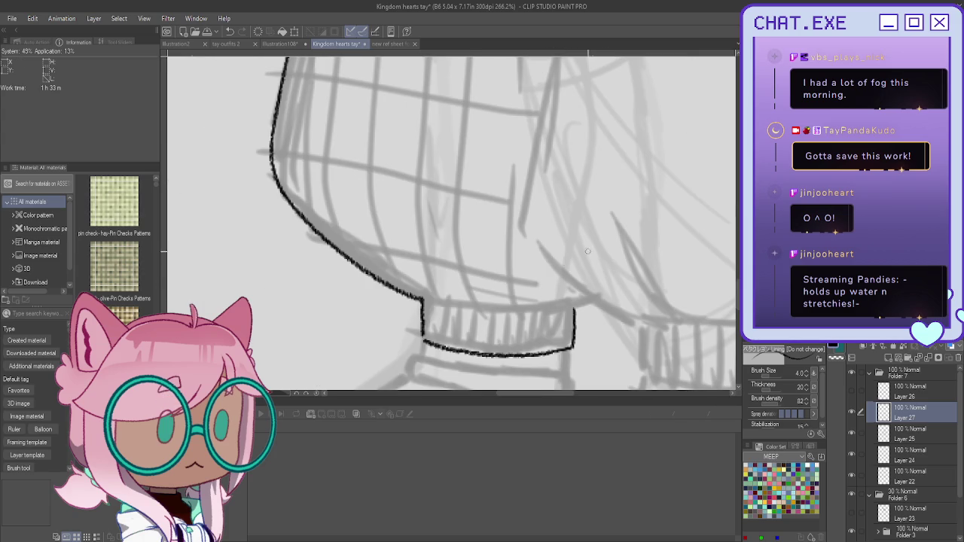
mouse_move(594, 303)
left_mouse_down()
mouse_move(537, 315)
mouse_move(454, 274)
mouse_move(415, 226)
mouse_move(434, 277)
mouse_move(470, 303)
mouse_move(423, 287)
mouse_move(445, 304)
mouse_move(546, 314)
left_mouse_up()
scroll(497, 286, "down", 1)
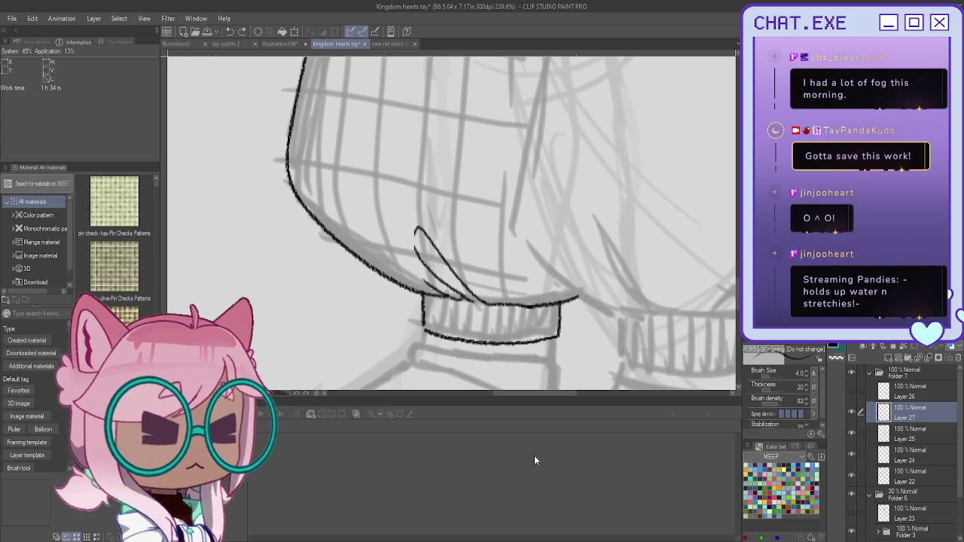
Add vertical ribbing lines across the ankle cuff
left_click_drag(554, 304, 550, 339)
mouse_move(537, 305)
left_mouse_down()
mouse_move(536, 339)
mouse_move(526, 343)
mouse_move(513, 321)
mouse_move(497, 323)
mouse_move(484, 344)
left_mouse_up()
mouse_move(470, 303)
left_mouse_down()
mouse_move(471, 325)
mouse_move(455, 339)
left_mouse_up()
left_click_drag(443, 302, 442, 337)
left_click_drag(429, 294, 431, 322)
scroll(410, 254, "down", 3)
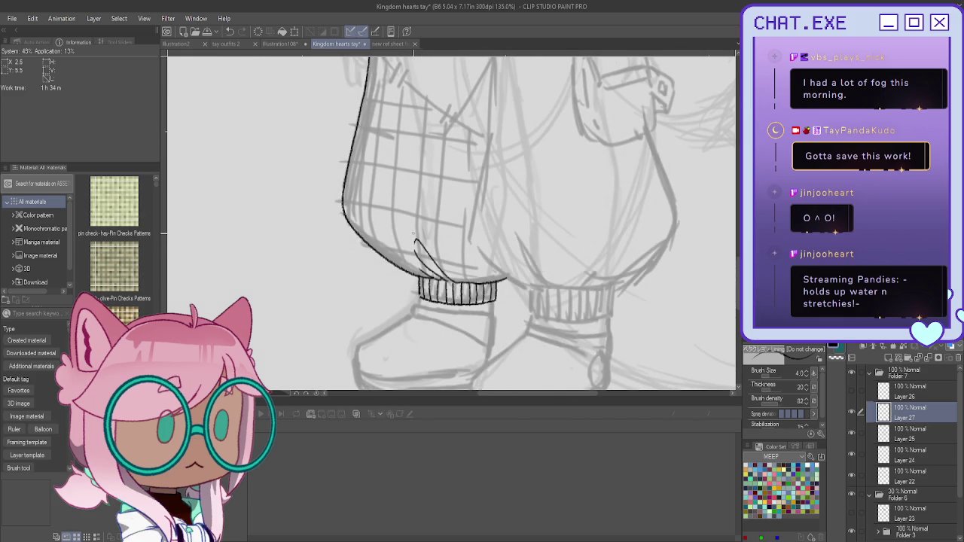
scroll(419, 286, "up", 1)
Ink the inner edge of the plaid pant leg down to the cuff
left_click_drag(410, 274, 457, 92)
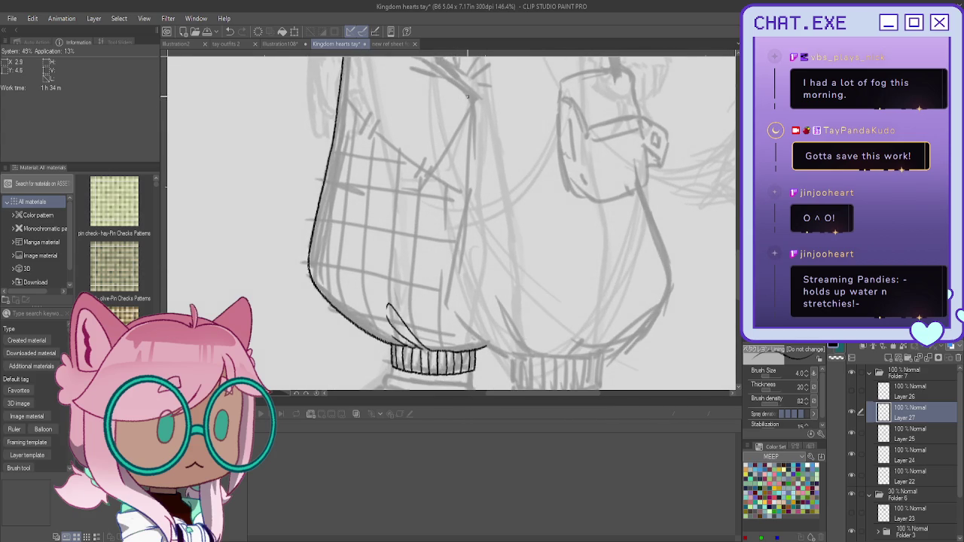
mouse_move(469, 98)
left_mouse_down()
mouse_move(465, 205)
mouse_move(443, 299)
mouse_move(526, 366)
left_mouse_up()
scroll(450, 315, "up", 1)
scroll(450, 314, "up", 2)
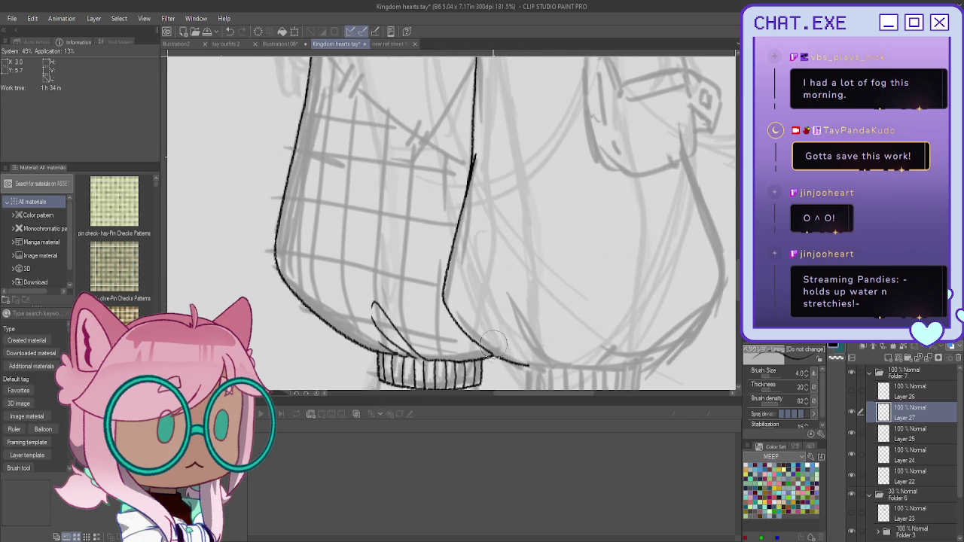
scroll(498, 359, "down", 2)
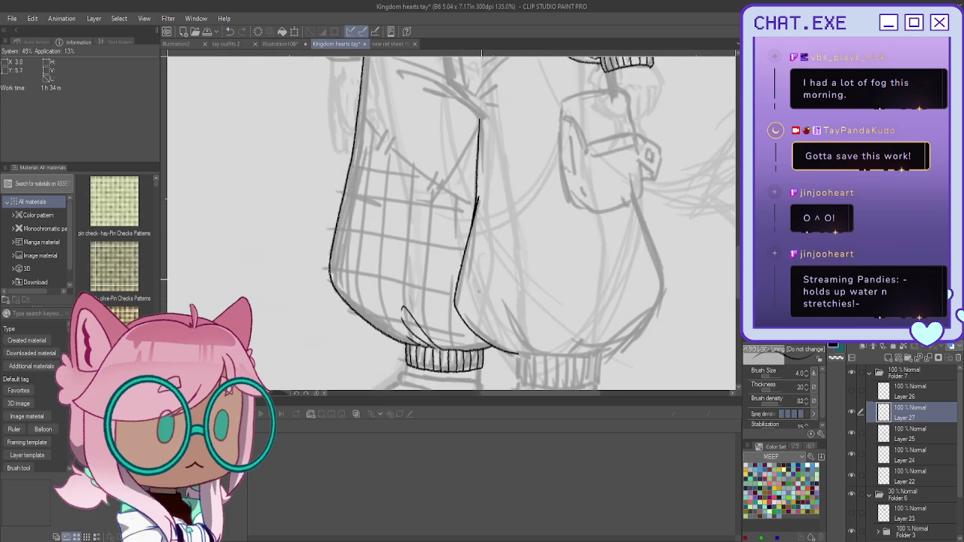
scroll(526, 224, "up", 1)
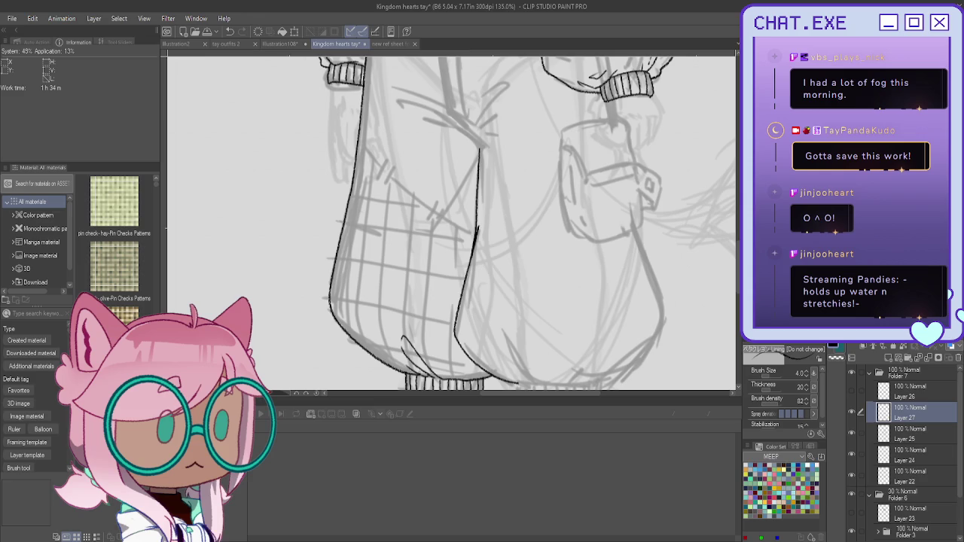
Mirror the canvas and ink the pouch's top and right outline
key("h")
scroll(452, 226, "up", 2)
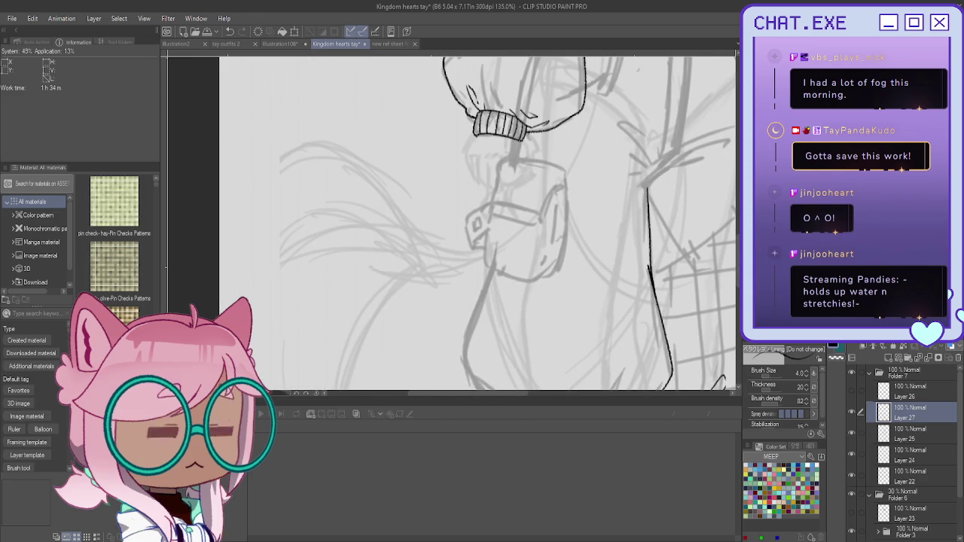
scroll(526, 159, "up", 1)
scroll(526, 160, "up", 2)
mouse_move(514, 156)
left_mouse_down()
mouse_move(563, 167)
mouse_move(588, 190)
mouse_move(579, 323)
left_mouse_up()
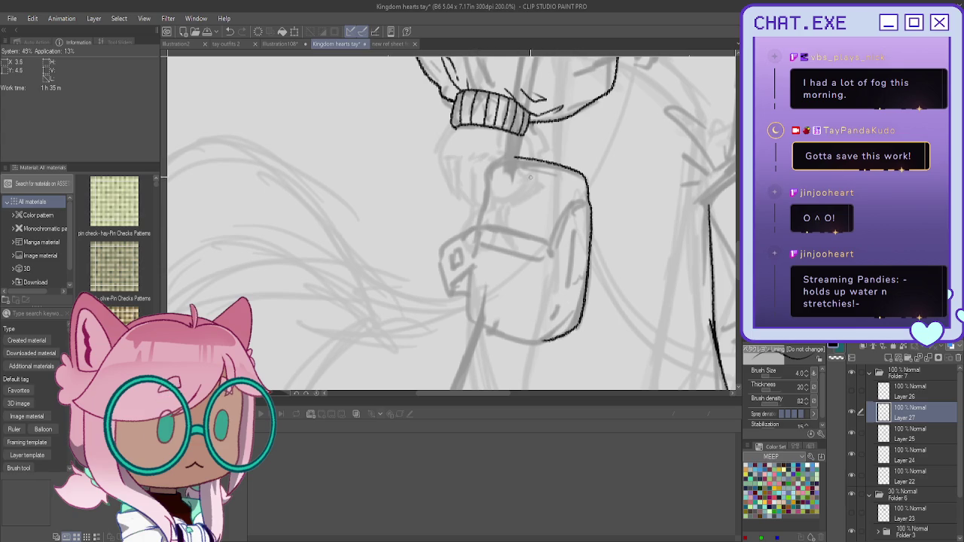
Ink the pouch's upper-left and left edges, undoing and redrawing stray strokes
scroll(498, 144, "down", 1)
scroll(498, 144, "down", 1)
scroll(498, 144, "up", 1)
scroll(498, 143, "up", 1)
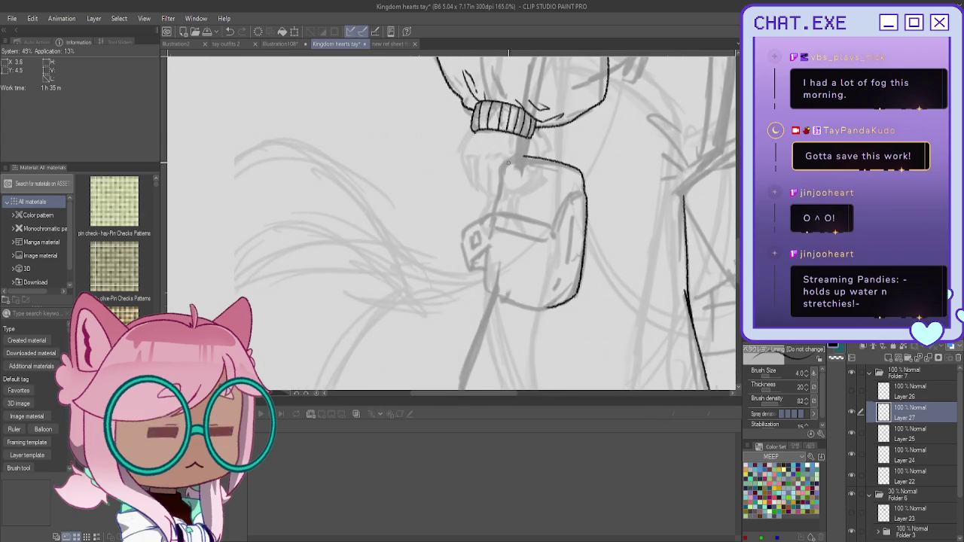
left_click_drag(520, 157, 516, 168)
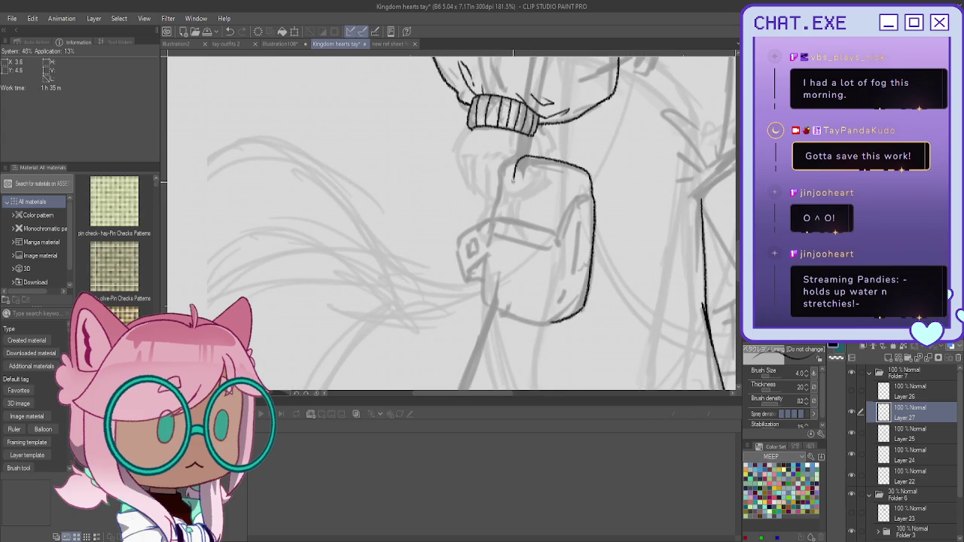
left_click_drag(512, 186, 501, 240)
key("ctrl+z")
left_click_drag(509, 194, 503, 301)
key("ctrl+z")
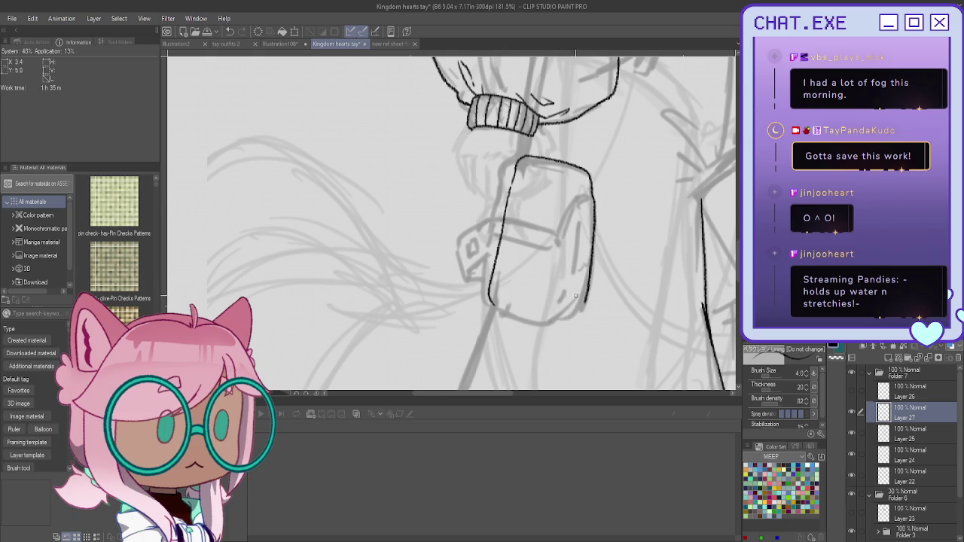
Ink the pouch's bottom-right corner, right side, and flap line, darkening the left edge
left_click_drag(580, 309, 564, 315)
mouse_move(581, 230)
left_mouse_down()
mouse_move(575, 290)
mouse_move(559, 312)
left_mouse_up()
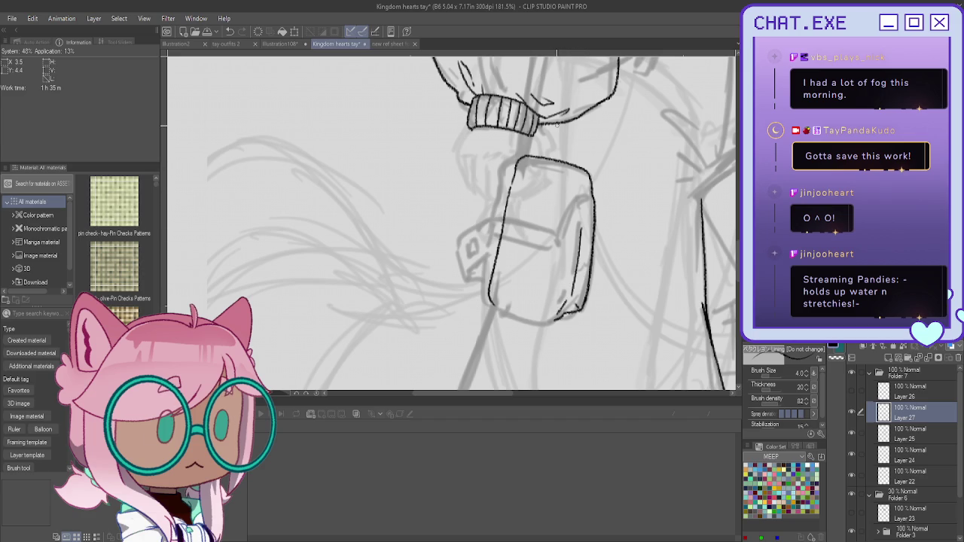
left_click_drag(534, 233, 504, 219)
scroll(504, 219, "up", 1)
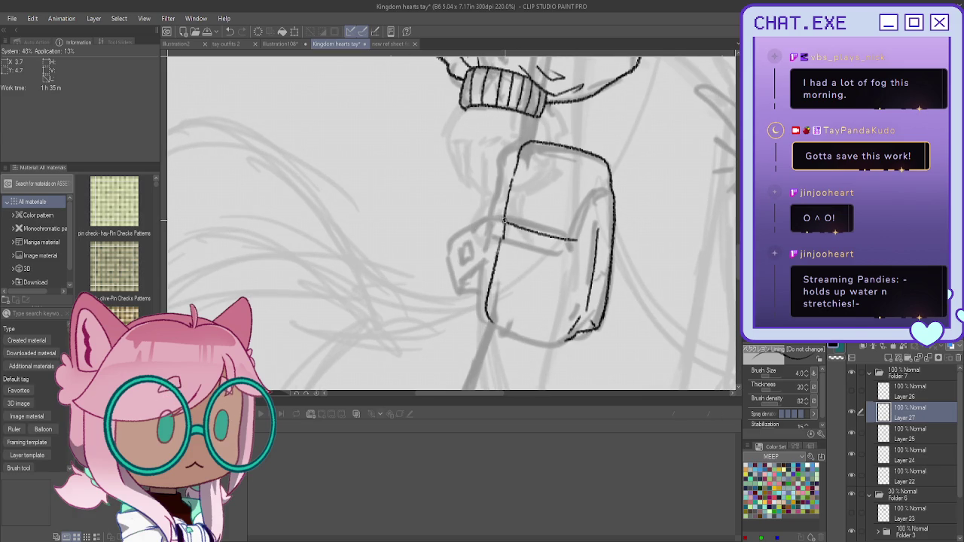
left_click_drag(509, 182, 507, 194)
mouse_move(579, 242)
left_mouse_down()
mouse_move(577, 253)
mouse_move(526, 244)
left_mouse_up()
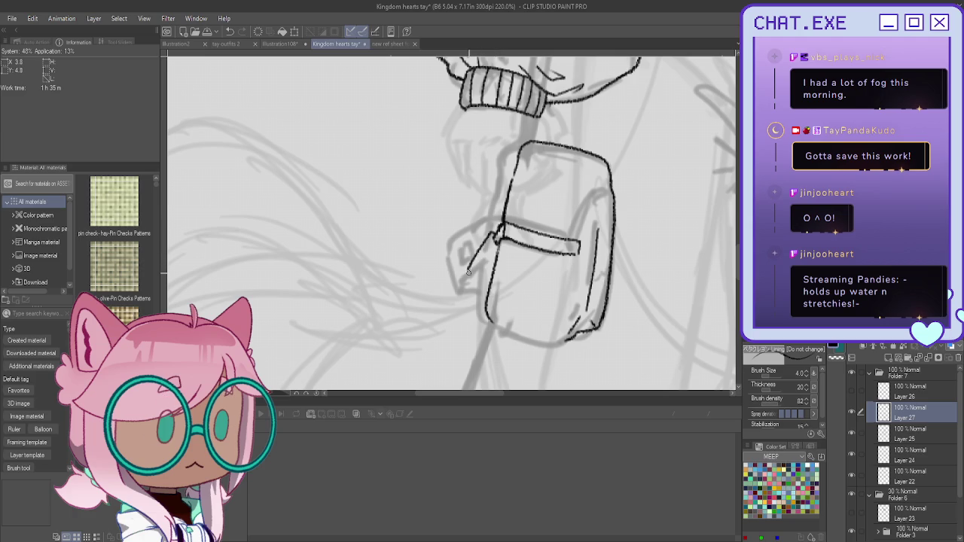
Ink a buckle with inner detail on the pouch flap and a side edge line
mouse_move(476, 282)
left_mouse_down()
mouse_move(484, 291)
mouse_move(475, 271)
left_mouse_up()
left_click_drag(482, 265, 473, 276)
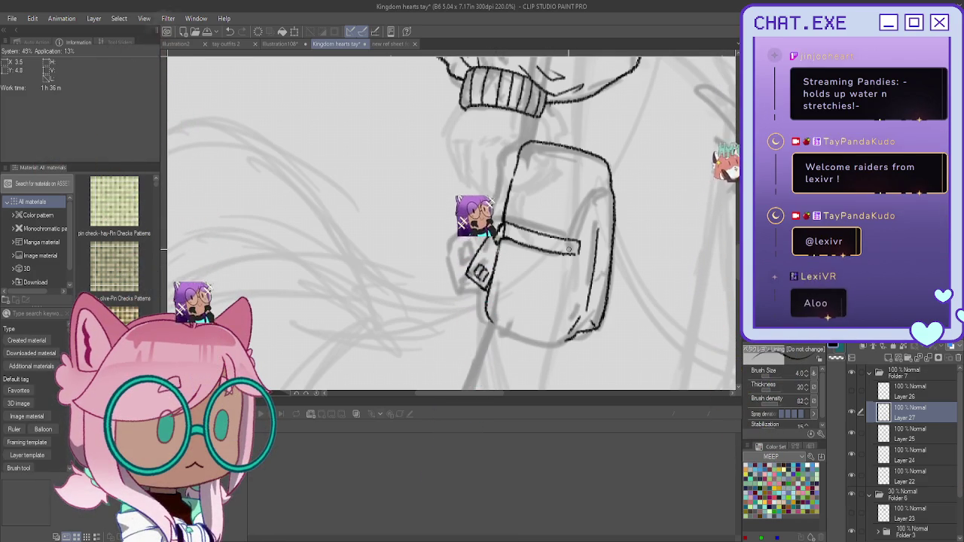
left_click_drag(575, 305, 567, 335)
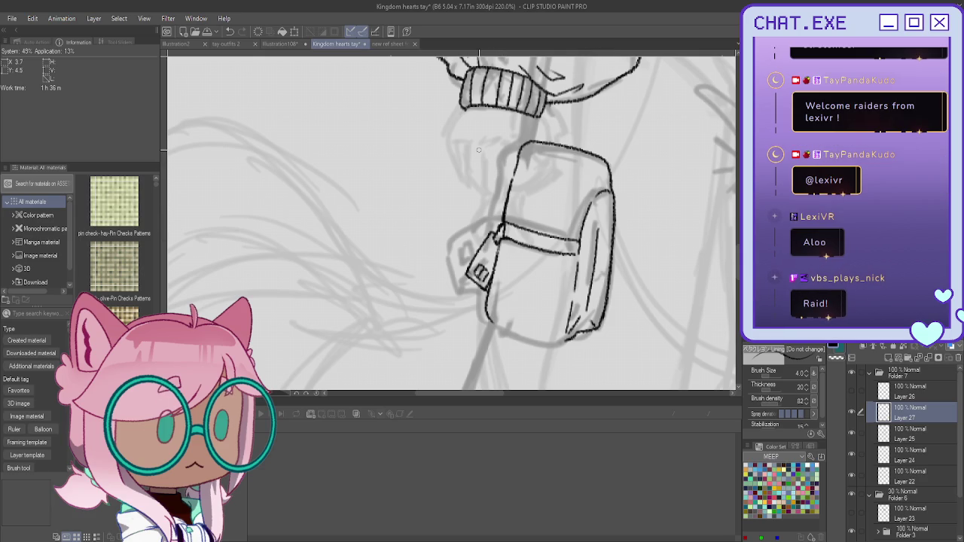
Redraw the pouch's left edge cleanly and ink its bottom edge
mouse_move(504, 151)
left_mouse_down()
mouse_move(501, 219)
mouse_move(516, 172)
mouse_move(503, 217)
left_mouse_up()
key("ctrl+z")
left_click_drag(519, 151, 503, 214)
key("ctrl+z")
key("ctrl+z")
left_click_drag(519, 150, 503, 214)
left_click_drag(572, 341, 493, 324)
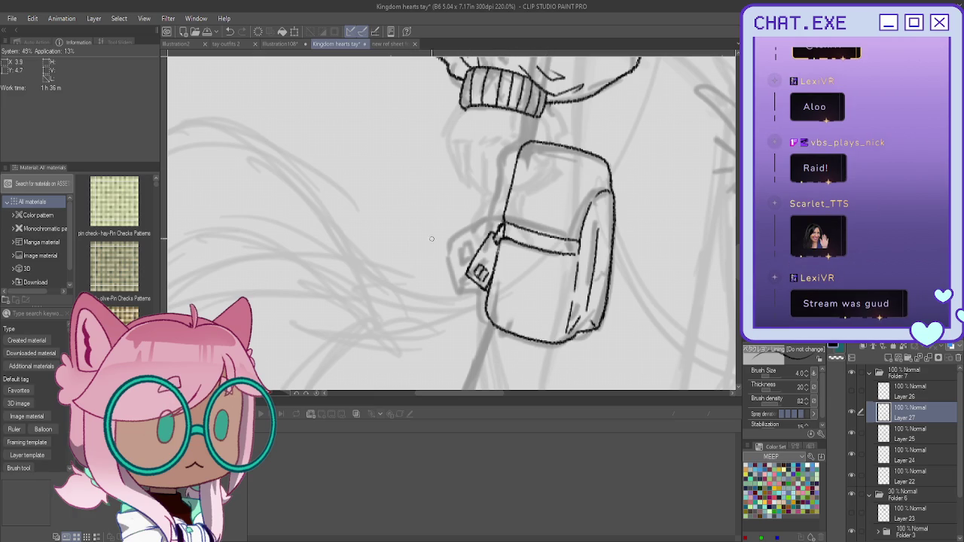
scroll(444, 267, "down", 2)
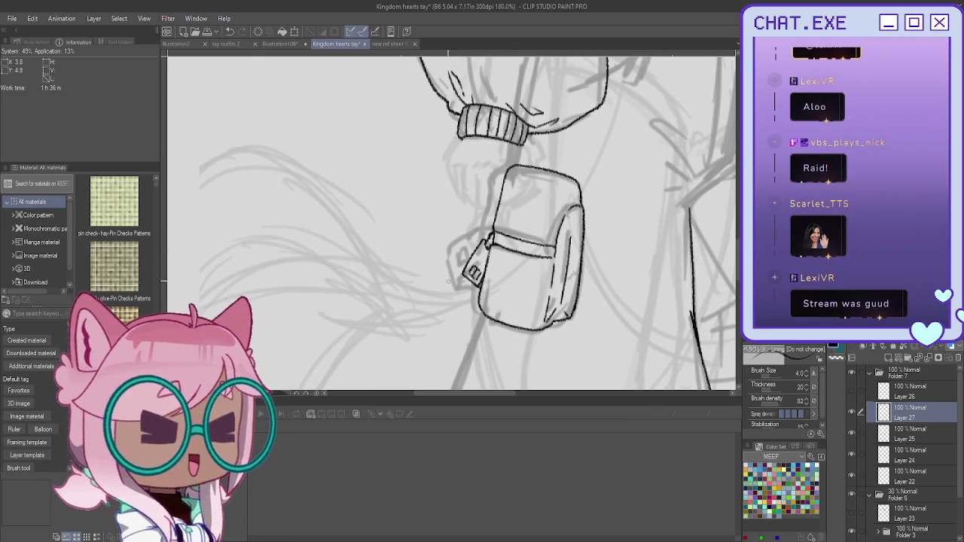
mouse_move(449, 284)
left_mouse_down()
mouse_move(411, 206)
mouse_move(398, 207)
left_mouse_up()
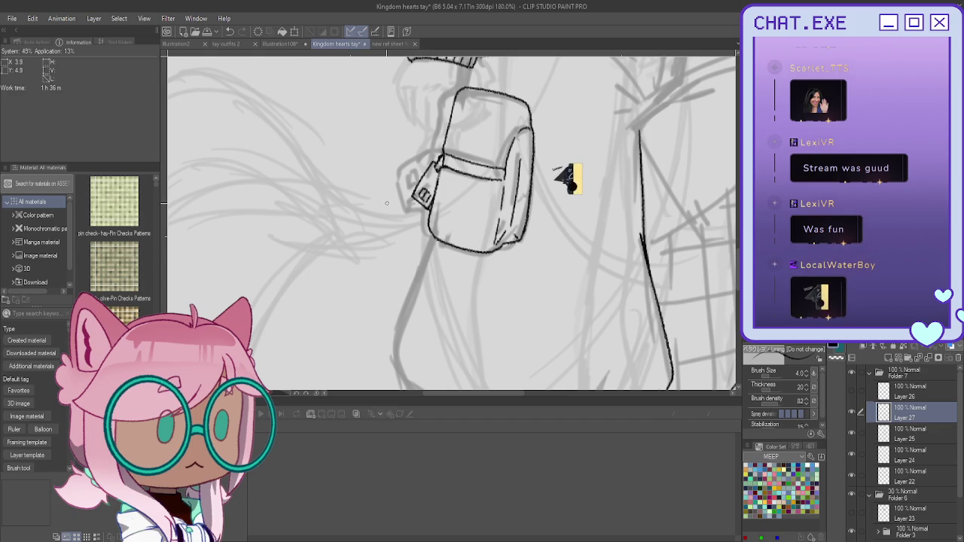
scroll(393, 218, "down", 2)
scroll(393, 219, "down", 1)
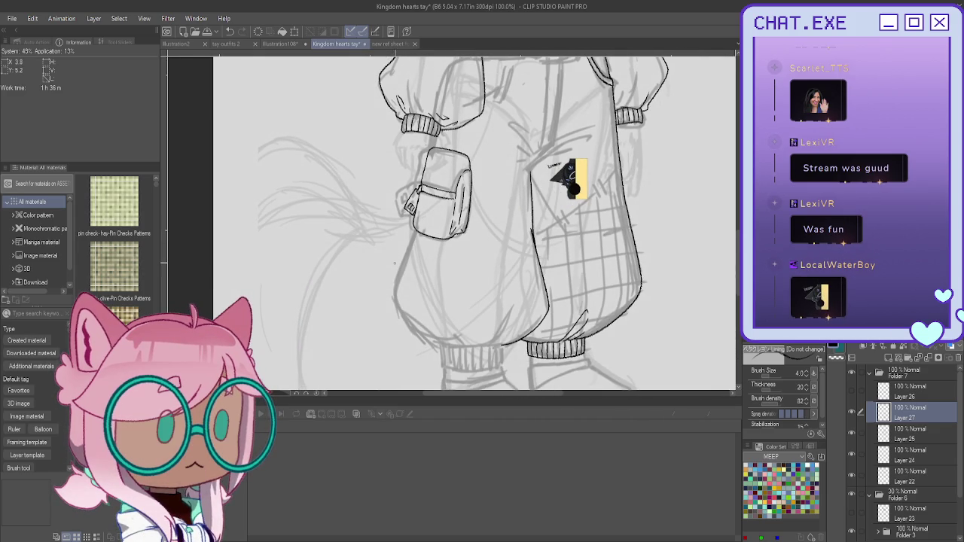
Unflip the canvas, fit the whole character with Ctrl+0, then zoom in on the belt
scroll(416, 232, "down", 1)
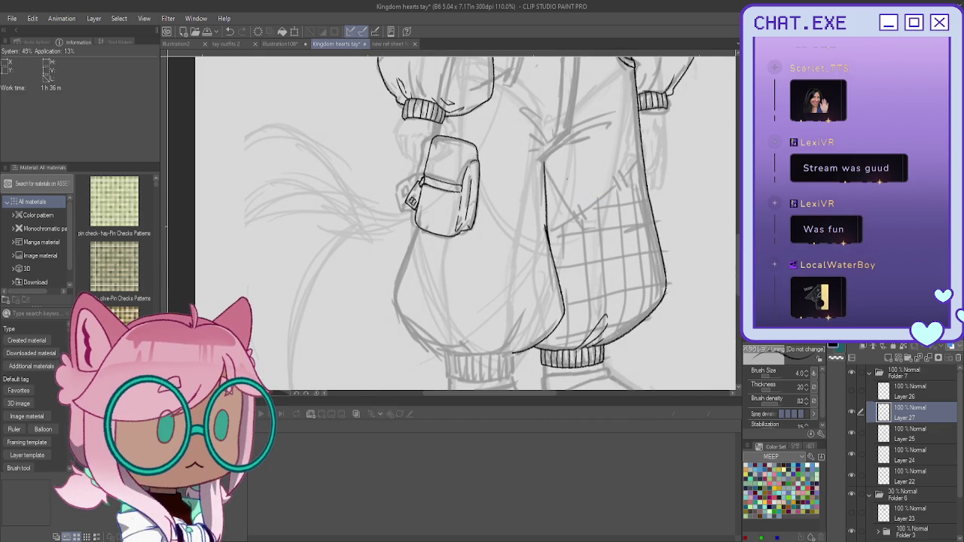
key("h")
left_click_drag(381, 256, 614, 283)
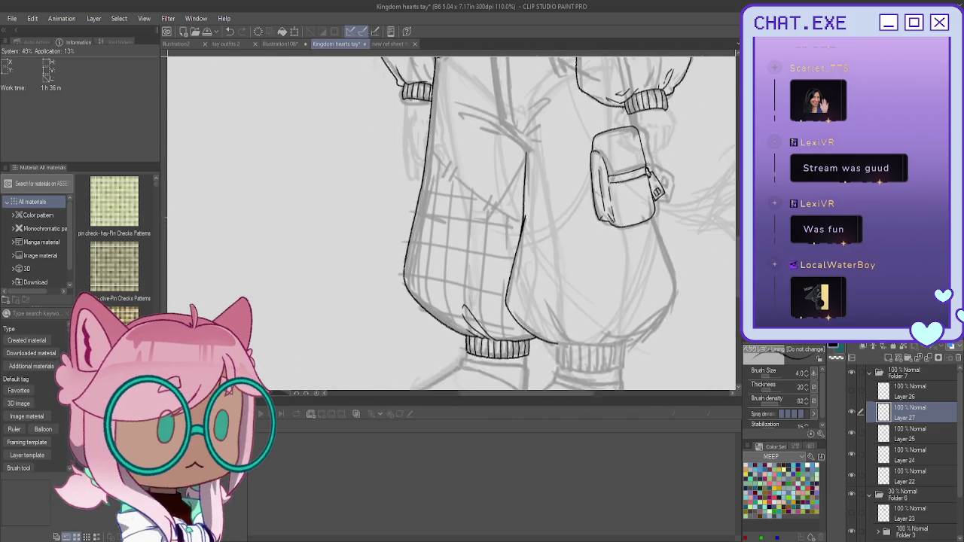
key("ctrl+0")
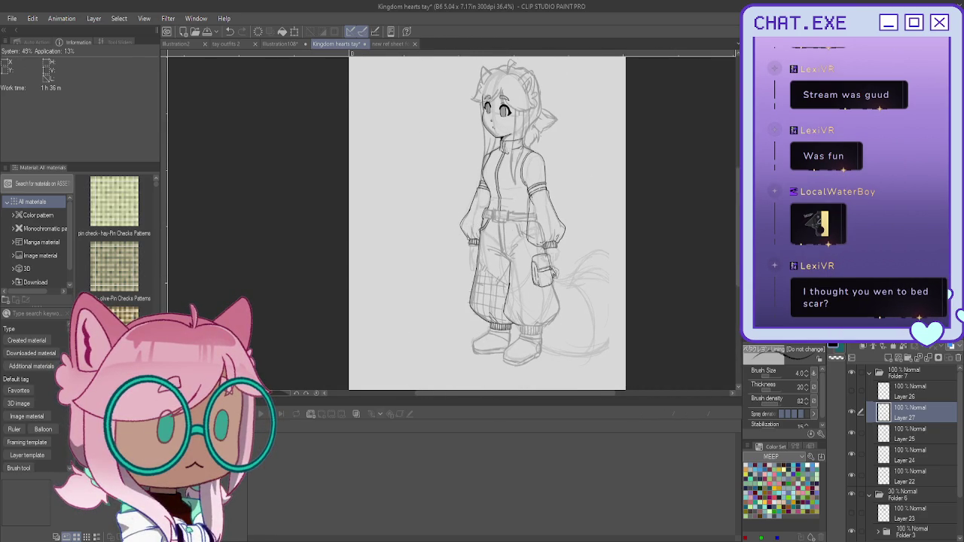
mouse_move(490, 226)
left_mouse_down()
mouse_move(421, 226)
mouse_move(455, 232)
left_mouse_up()
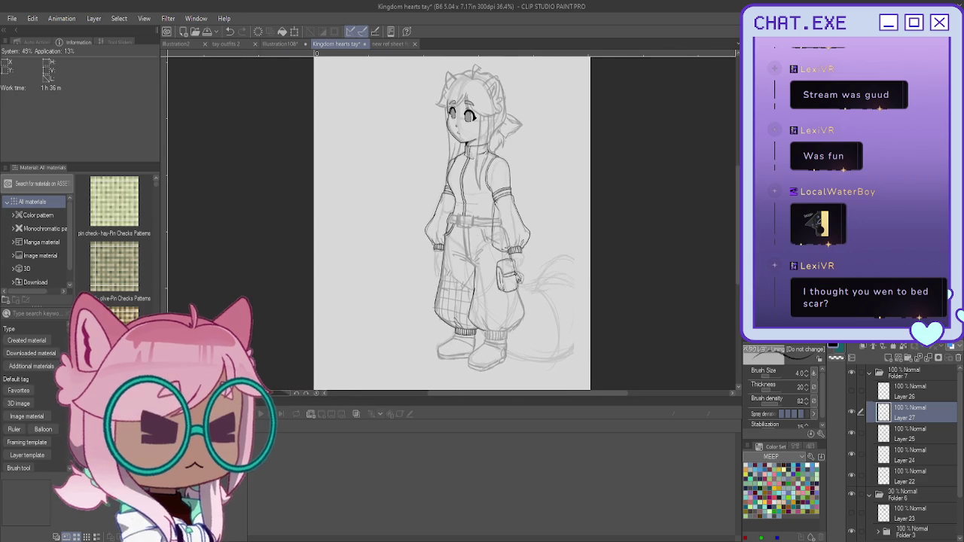
scroll(496, 276, "up", 3)
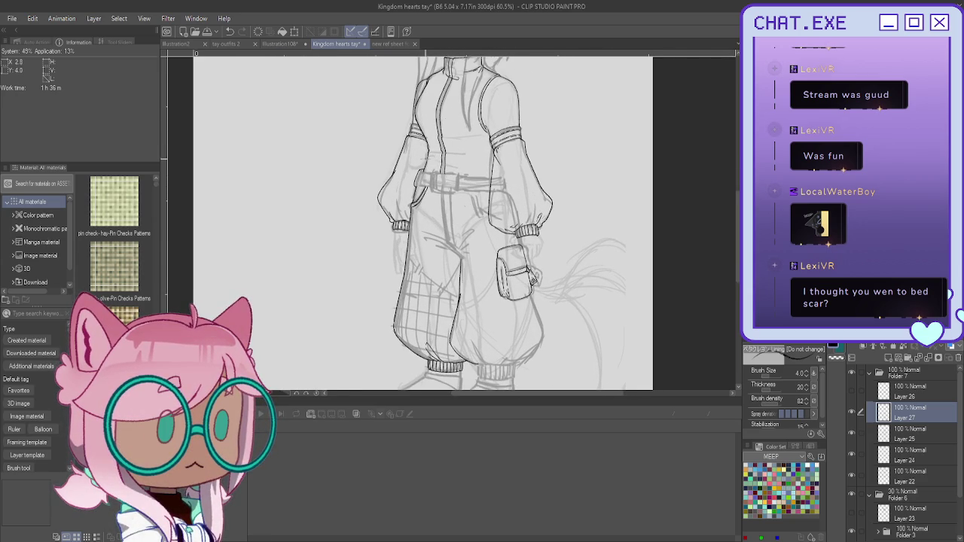
scroll(426, 153, "up", 1)
scroll(426, 153, "up", 2)
scroll(427, 153, "up", 2)
scroll(427, 153, "up", 2)
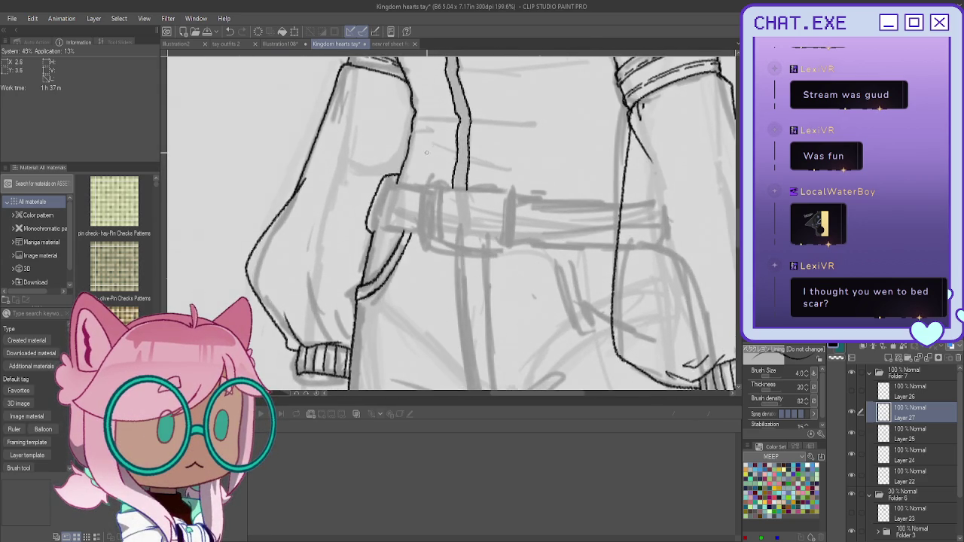
Ink a rectangular buckle outline over the sketched belt on Layer 27
scroll(508, 183, "up", 1)
left_click_drag(492, 189, 490, 241)
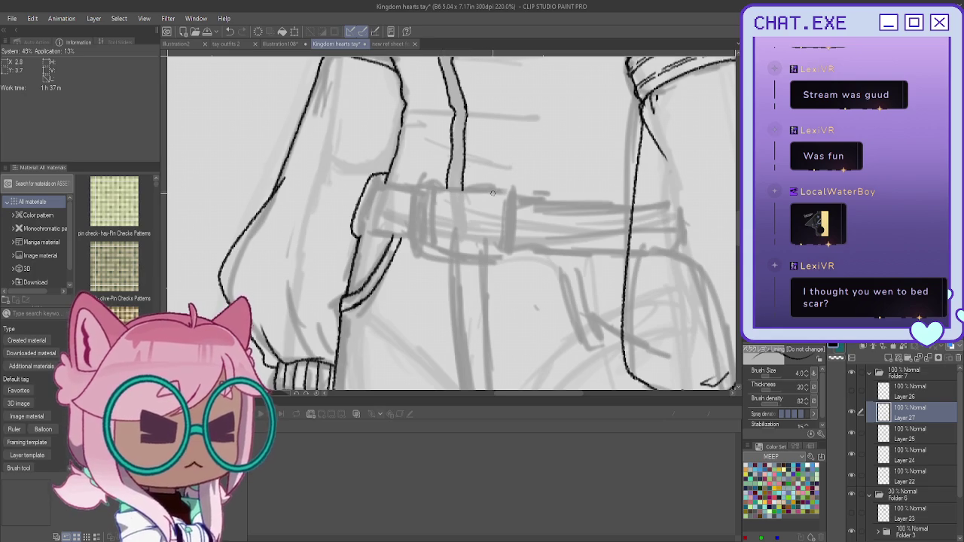
left_click_drag(408, 183, 407, 214)
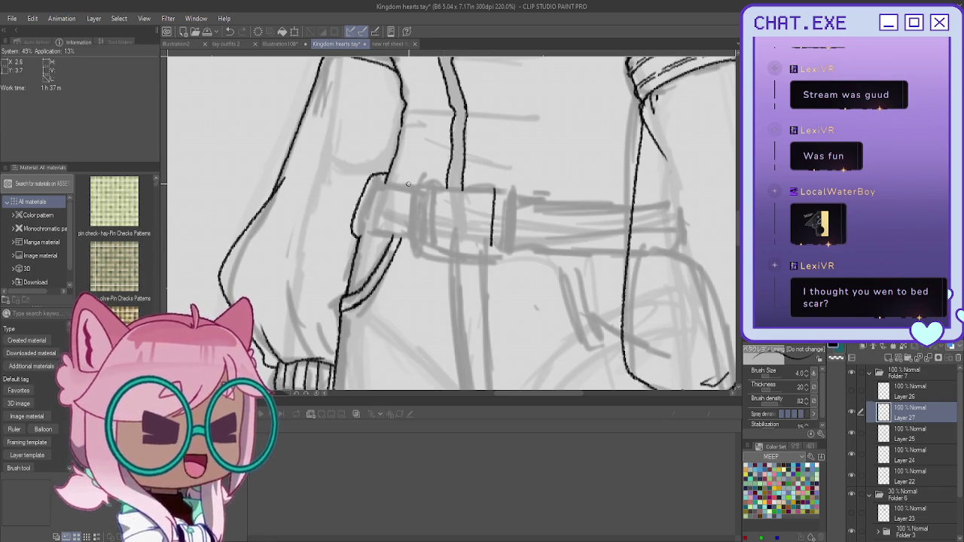
mouse_move(493, 240)
left_mouse_down()
mouse_move(461, 247)
mouse_move(408, 238)
left_mouse_up()
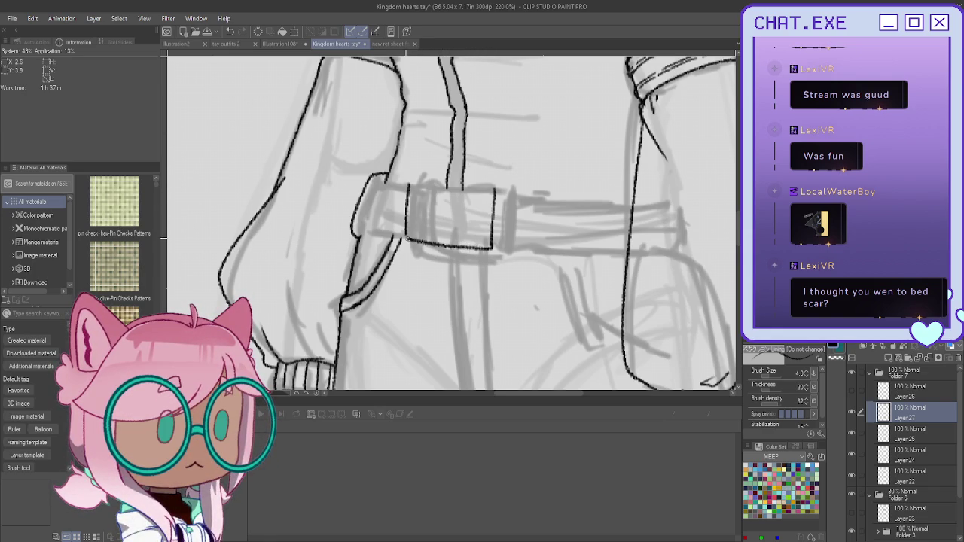
left_click_drag(485, 186, 410, 181)
Erase the buckle's sharp corners and redraw them rounded
left_click_drag(496, 186, 480, 245)
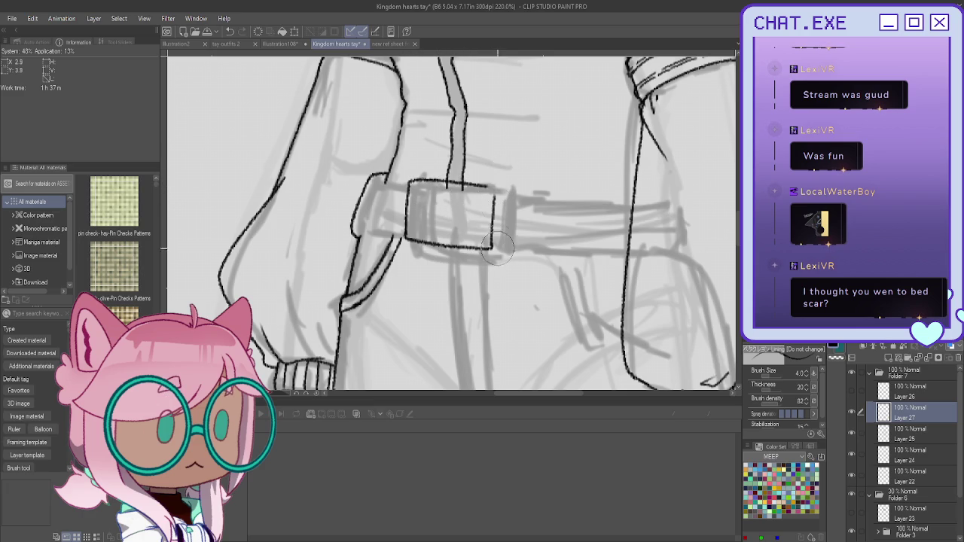
left_click_drag(406, 225, 412, 244)
left_click_drag(419, 180, 407, 205)
mouse_move(494, 190)
left_mouse_down()
mouse_move(494, 234)
mouse_move(481, 247)
left_mouse_up()
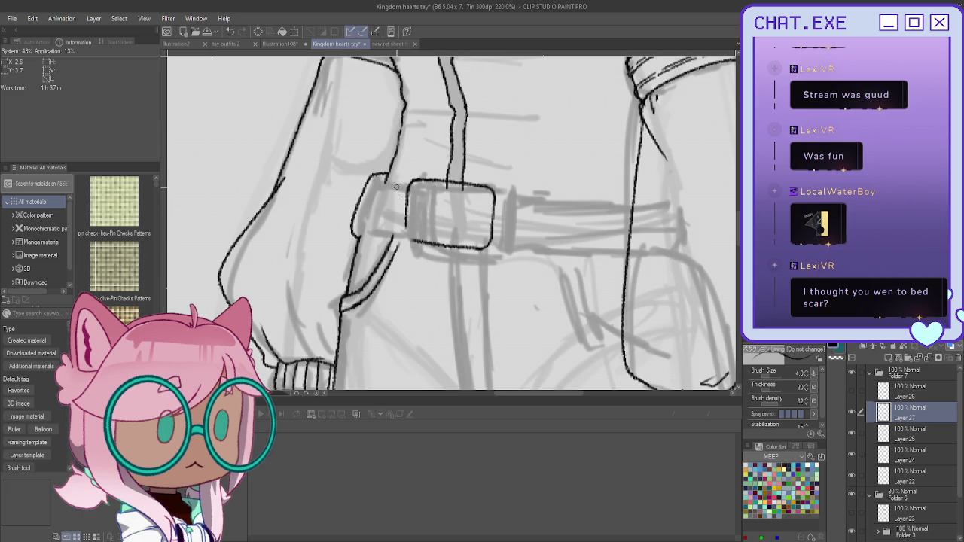
left_click_drag(405, 222, 413, 242)
Draw a small rectangular tab inside the buckle, reworking it once
mouse_move(420, 206)
left_mouse_down()
mouse_move(433, 207)
mouse_move(420, 207)
left_mouse_up()
left_click_drag(434, 213, 418, 212)
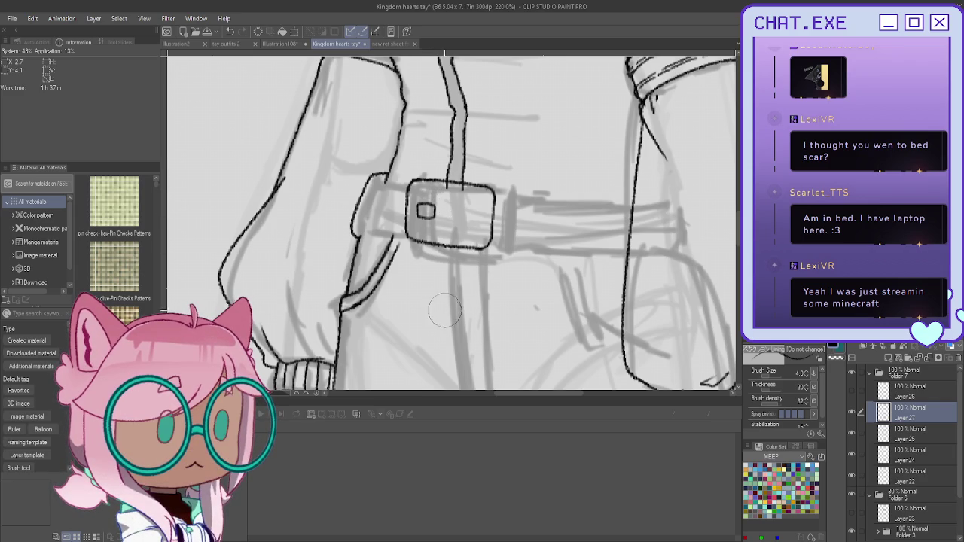
left_click_drag(433, 211, 424, 210)
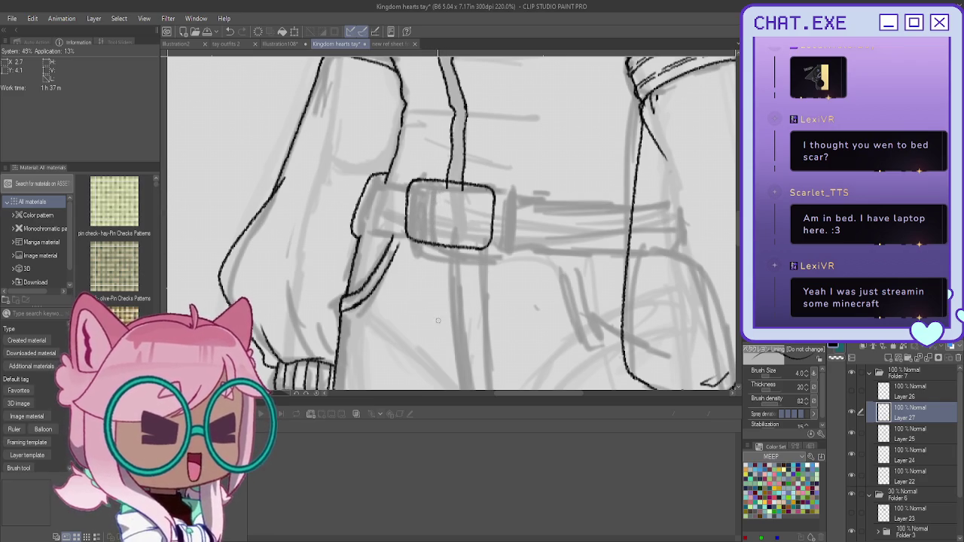
scroll(426, 207, "up", 1)
scroll(427, 208, "up", 1)
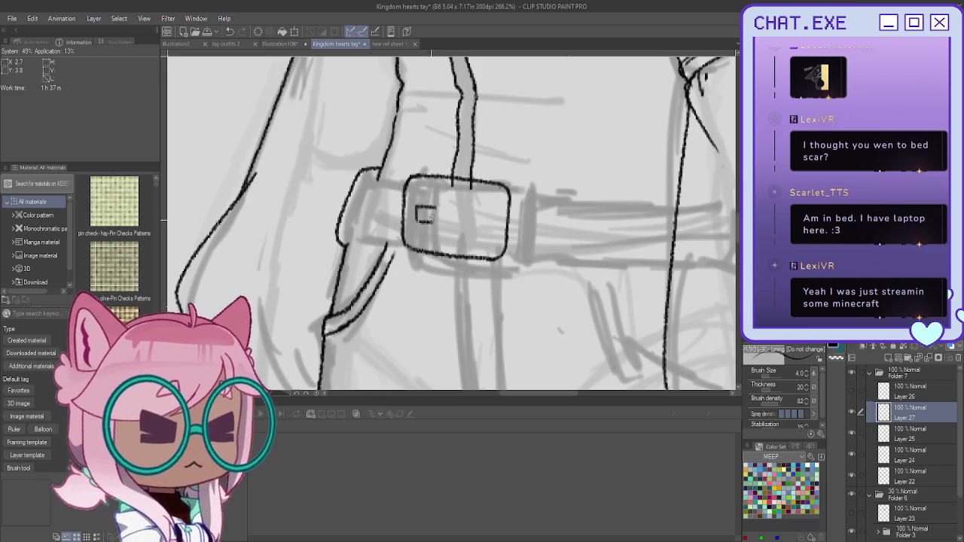
left_click_drag(429, 217, 435, 207)
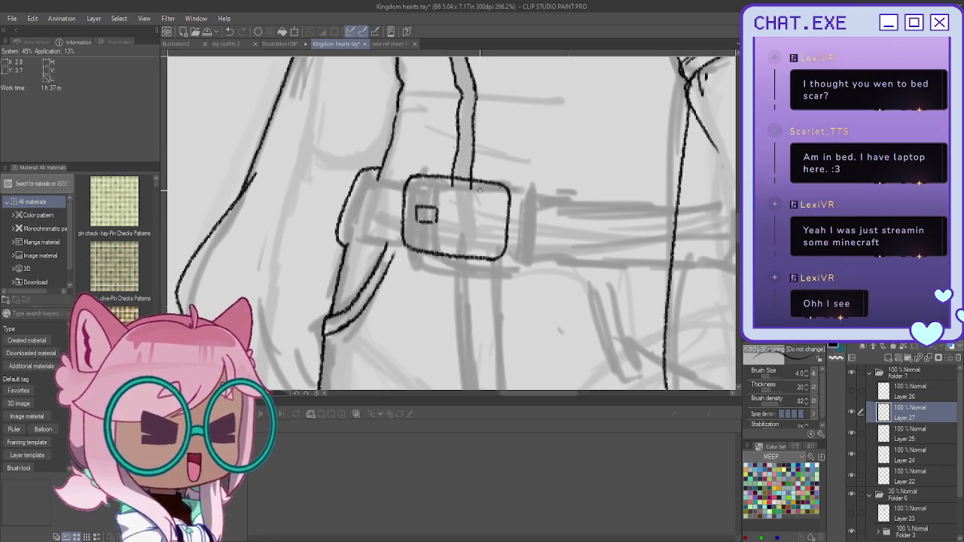
Add the buckle's inner frame, undoing a stray stroke and cleaning up scribbles
left_click_drag(494, 195, 499, 212)
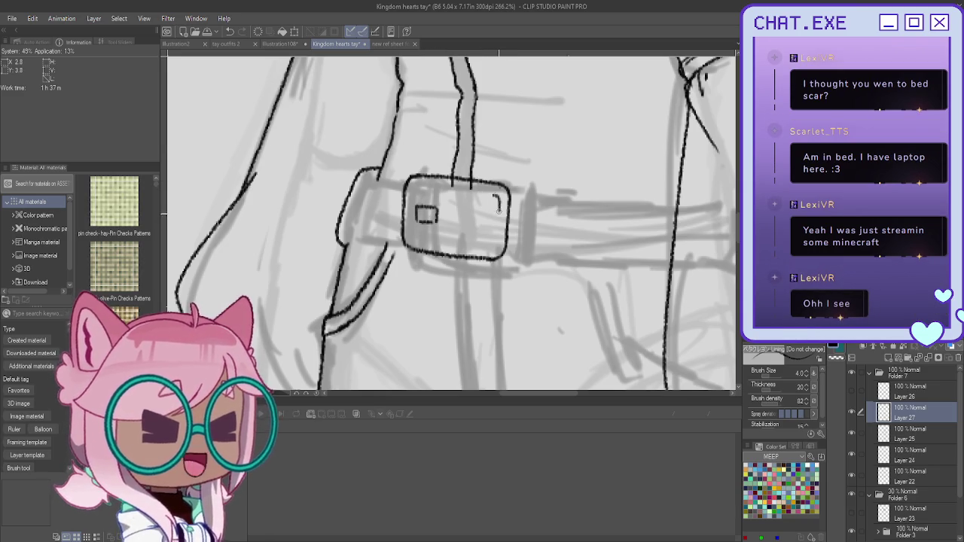
key("ctrl+z")
mouse_move(496, 200)
left_mouse_down()
mouse_move(491, 249)
mouse_move(419, 217)
left_mouse_up()
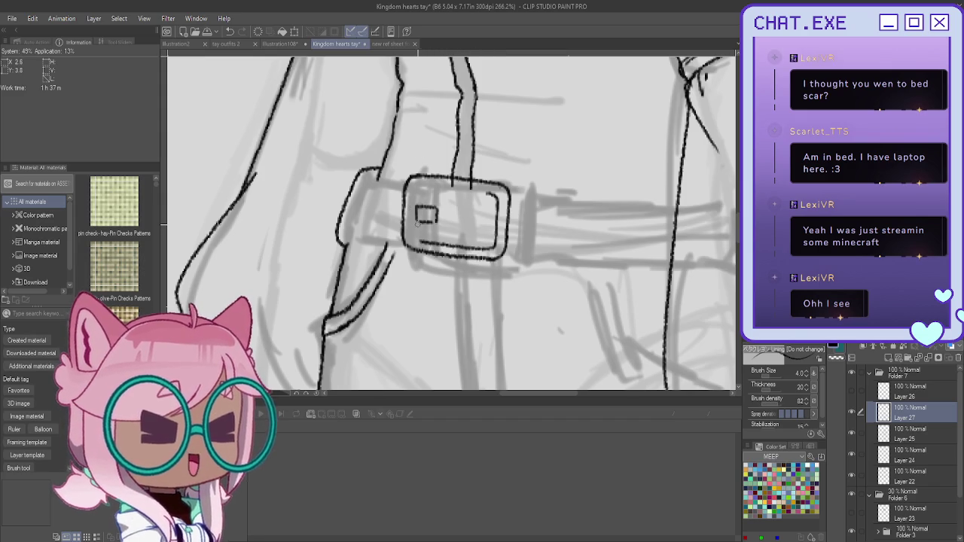
left_click_drag(419, 207, 419, 222)
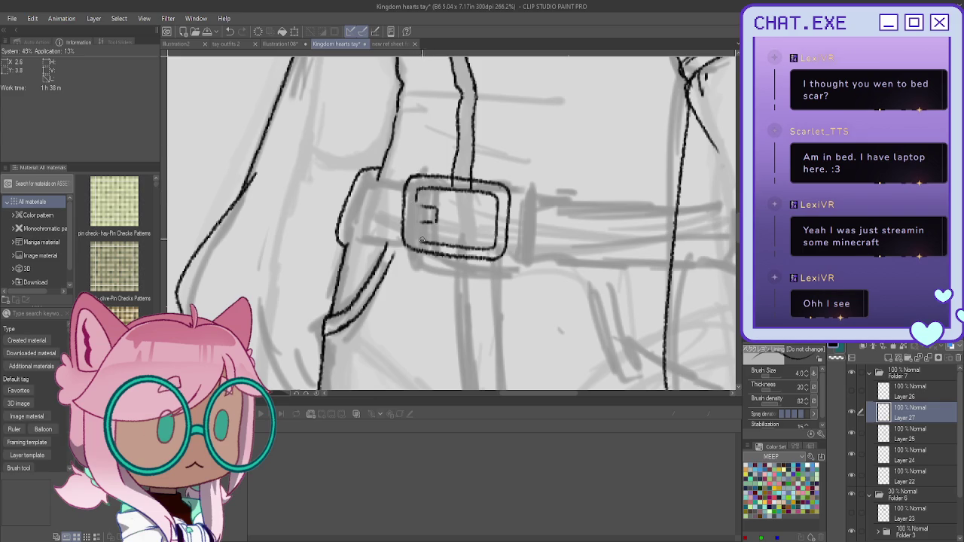
left_click_drag(455, 219, 422, 211)
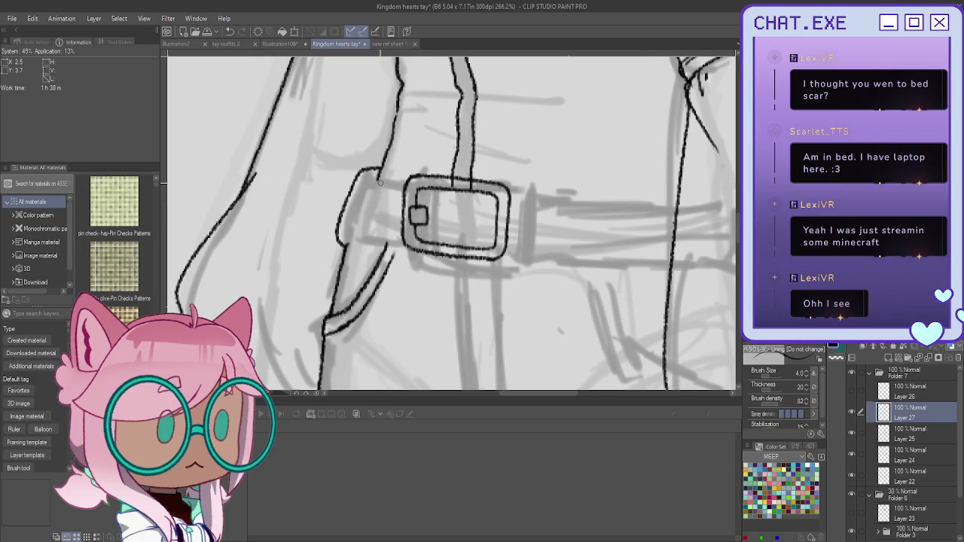
Ink the belt's lower edge to the left of the buckle
scroll(379, 182, "down", 2)
scroll(379, 181, "down", 1)
scroll(379, 182, "up", 1)
scroll(377, 176, "up", 2)
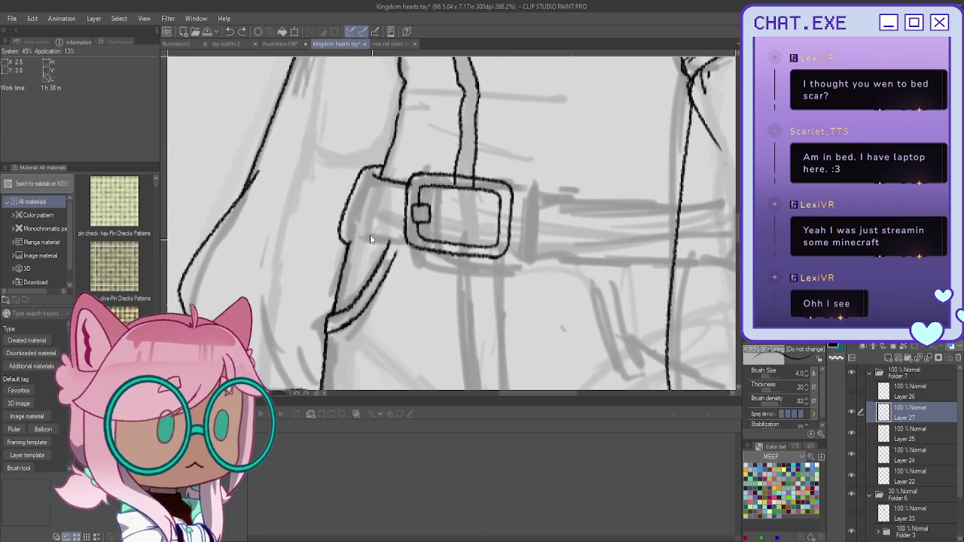
left_click_drag(394, 234, 372, 240)
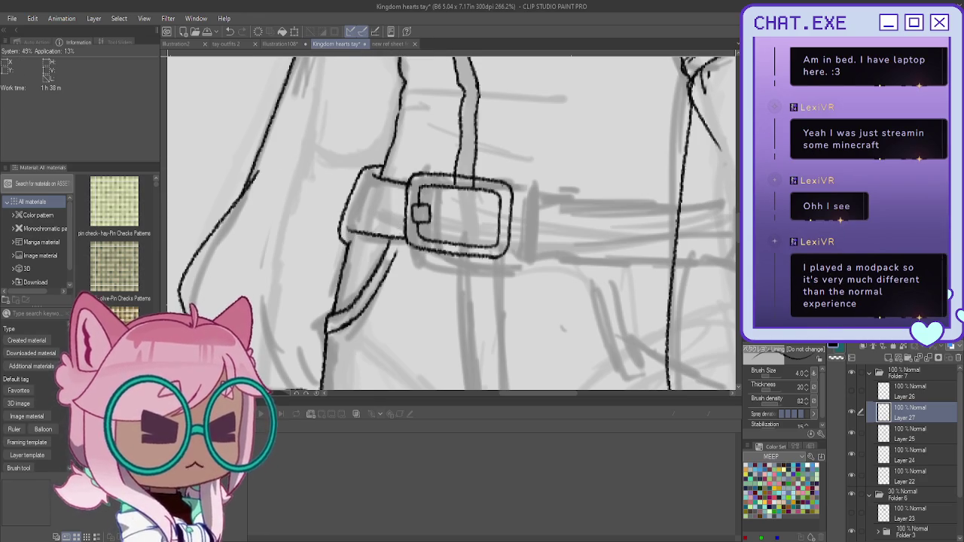
left_click(884, 433)
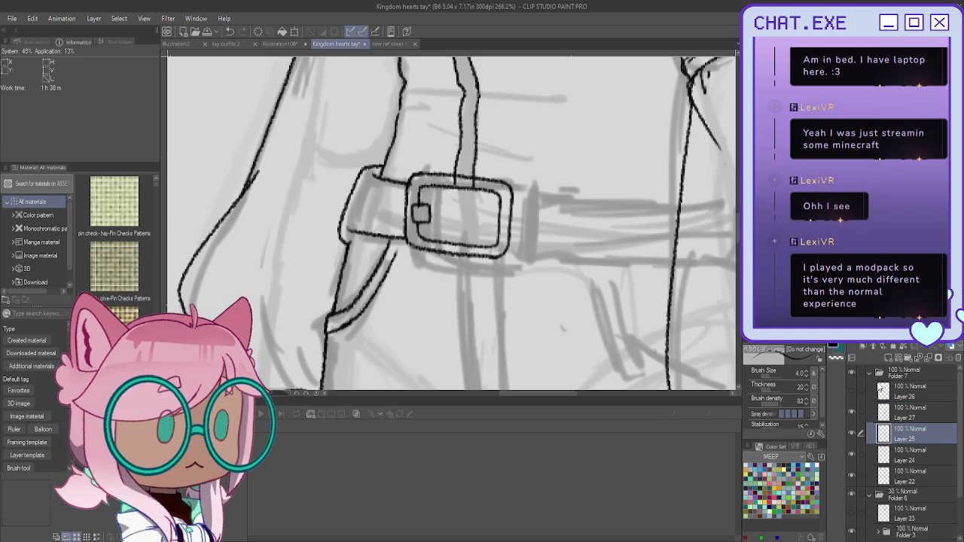
Erase and redraw the left end of the belt strap on Layer 25
left_click_drag(343, 223, 331, 240)
scroll(332, 203, "up", 2)
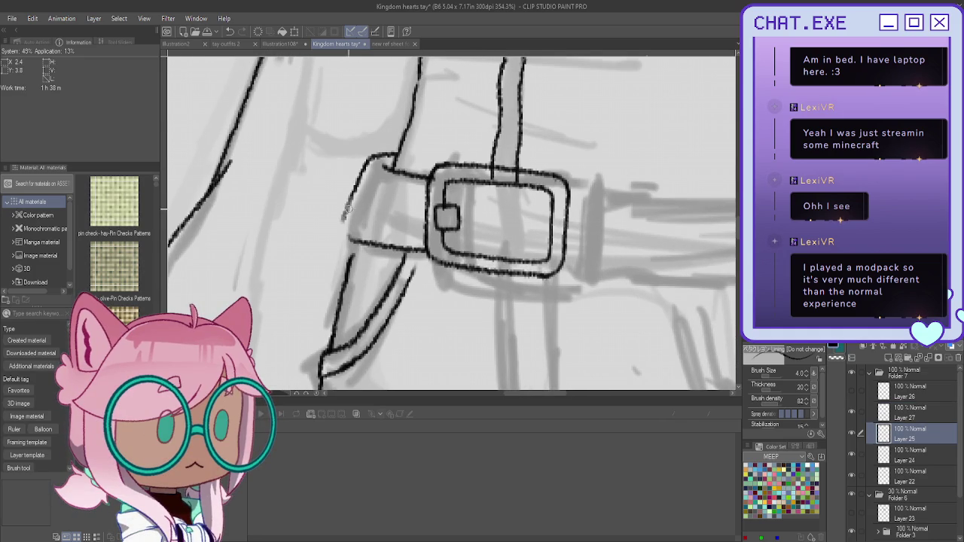
left_click_drag(349, 206, 351, 199)
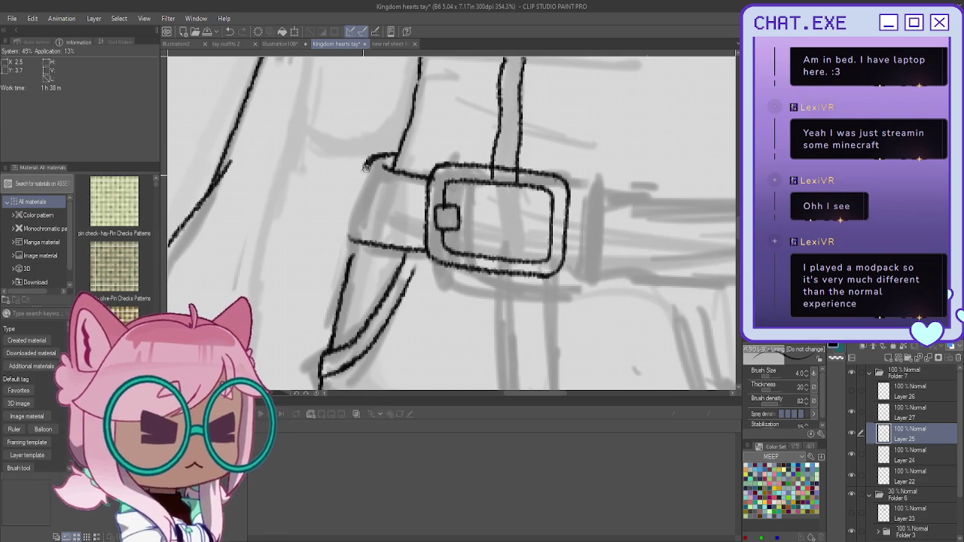
mouse_move(371, 158)
left_mouse_down()
mouse_move(345, 235)
mouse_move(353, 243)
left_mouse_up()
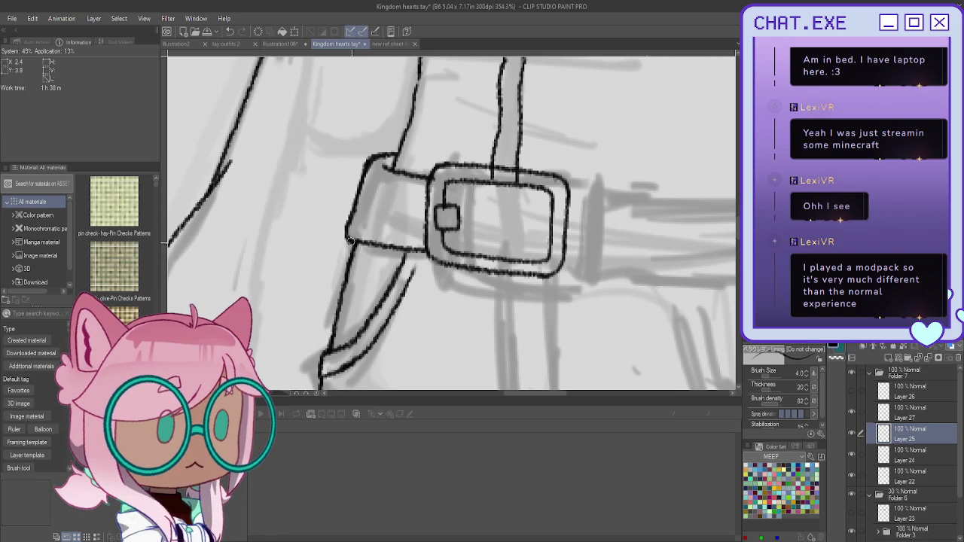
scroll(351, 241, "down", 2)
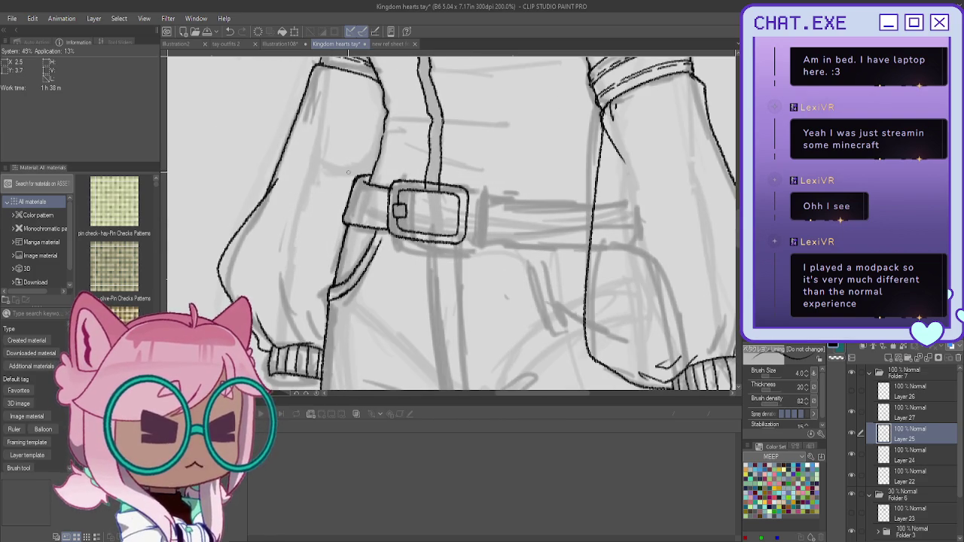
left_click_drag(358, 179, 339, 209)
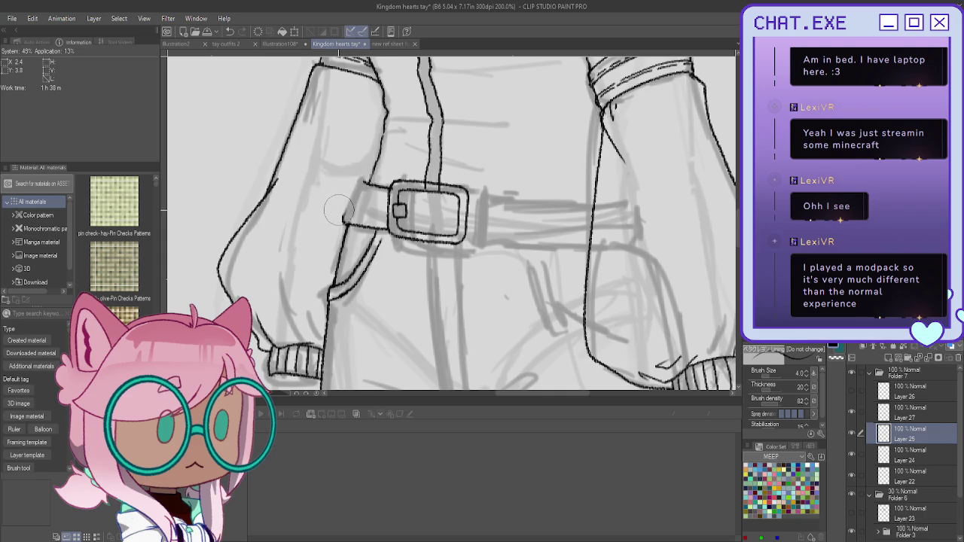
Flip the canvas horizontally and re-ink the strap's right end, extending its top edge
key("h")
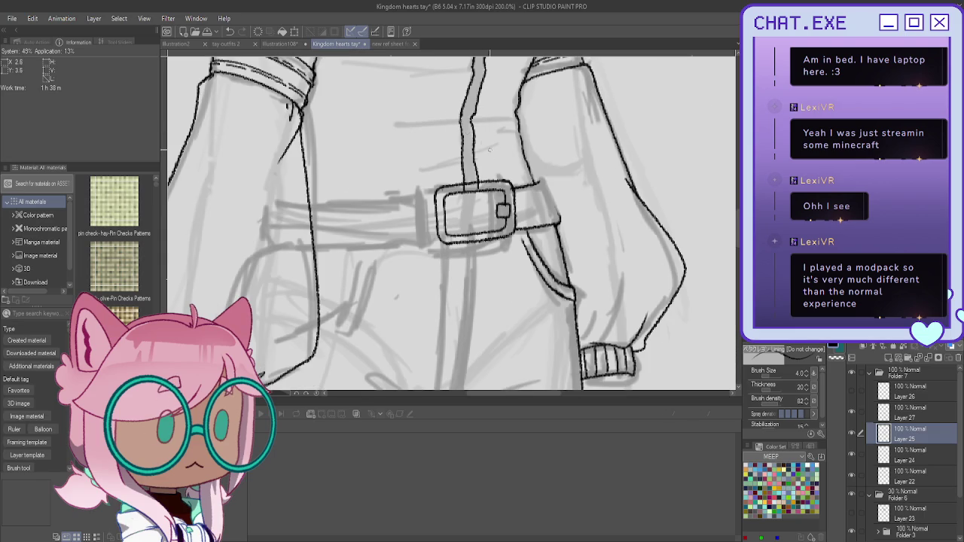
scroll(455, 162, "up", 2)
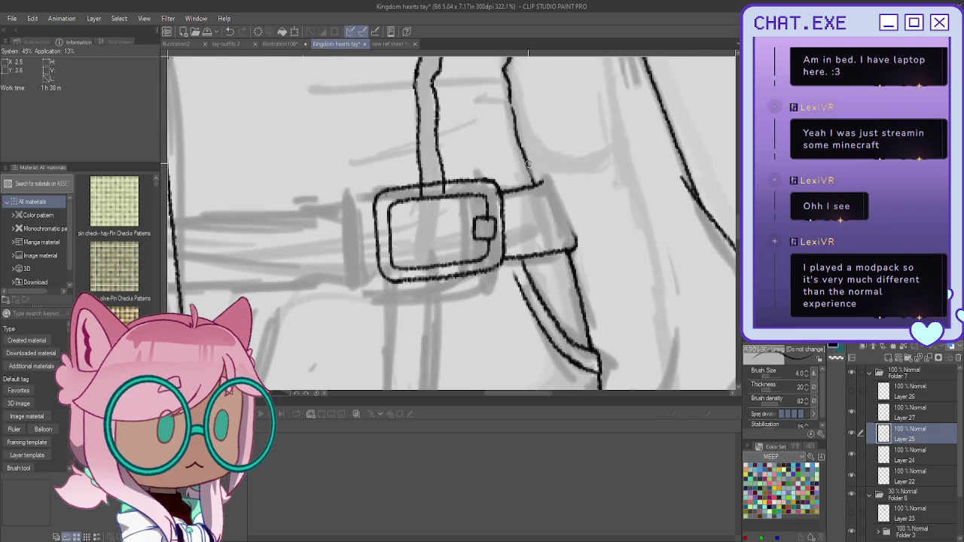
left_click_drag(564, 197, 577, 231)
left_click_drag(533, 184, 544, 178)
left_click(890, 393)
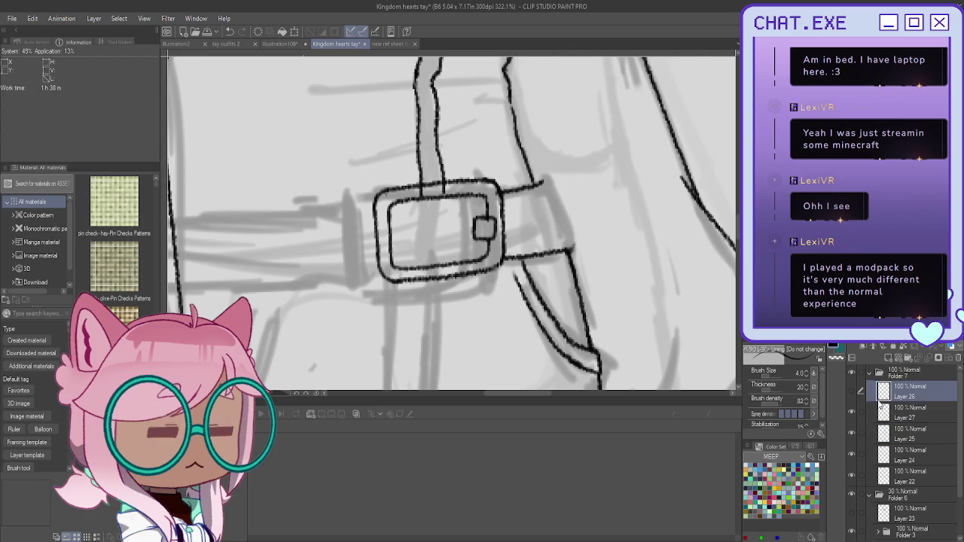
left_click(887, 414)
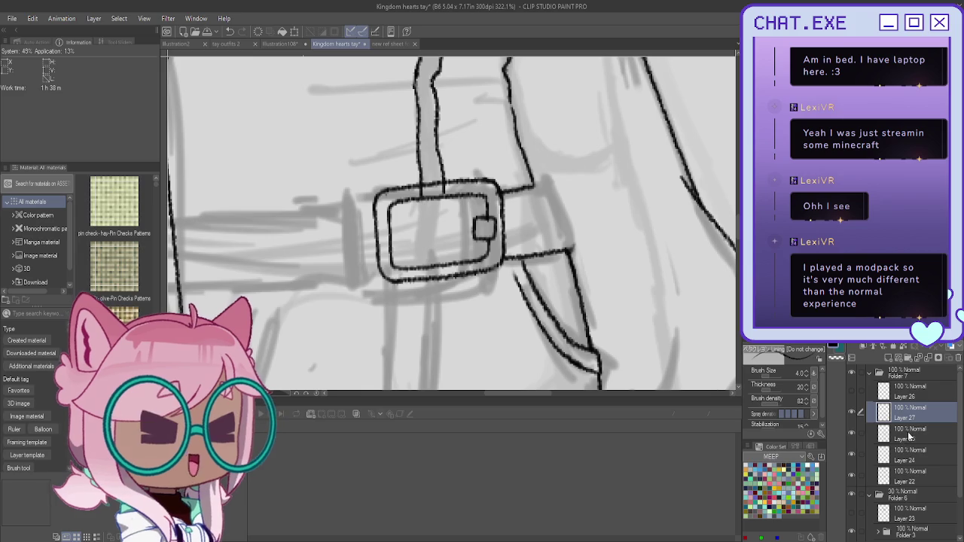
left_click(885, 435)
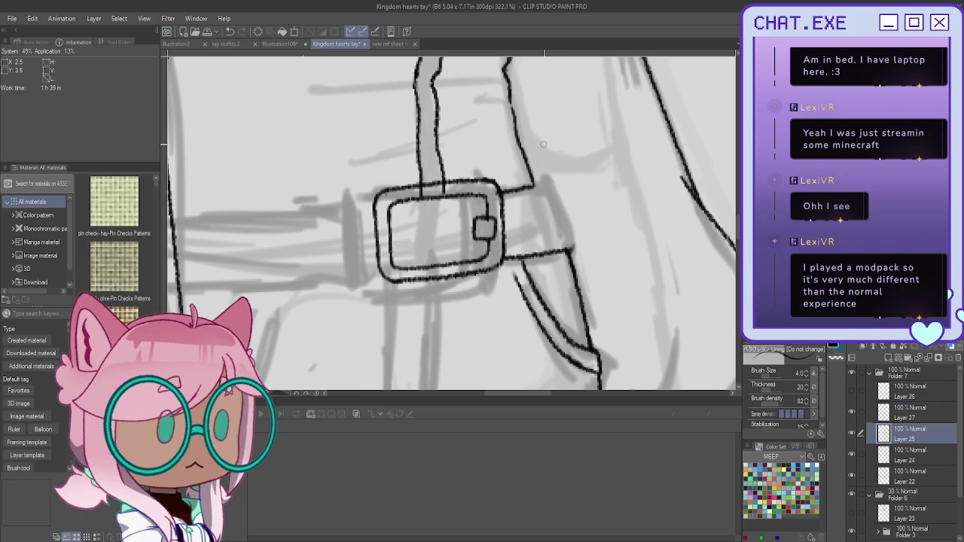
left_click_drag(551, 202, 569, 240)
scroll(534, 184, "down", 3)
Unflip the canvas and ink two parallel edges of the zipper band
scroll(452, 188, "down", 3)
scroll(358, 192, "down", 2)
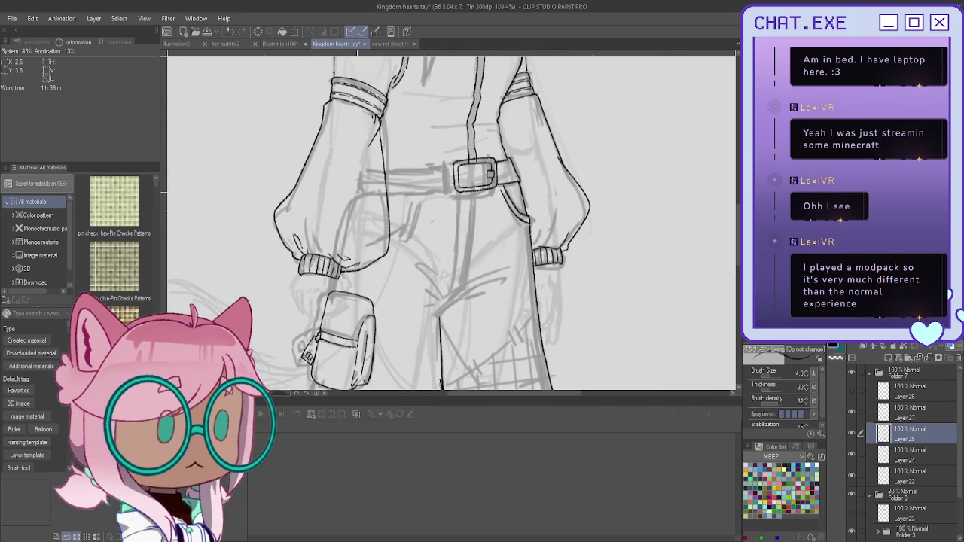
key("h")
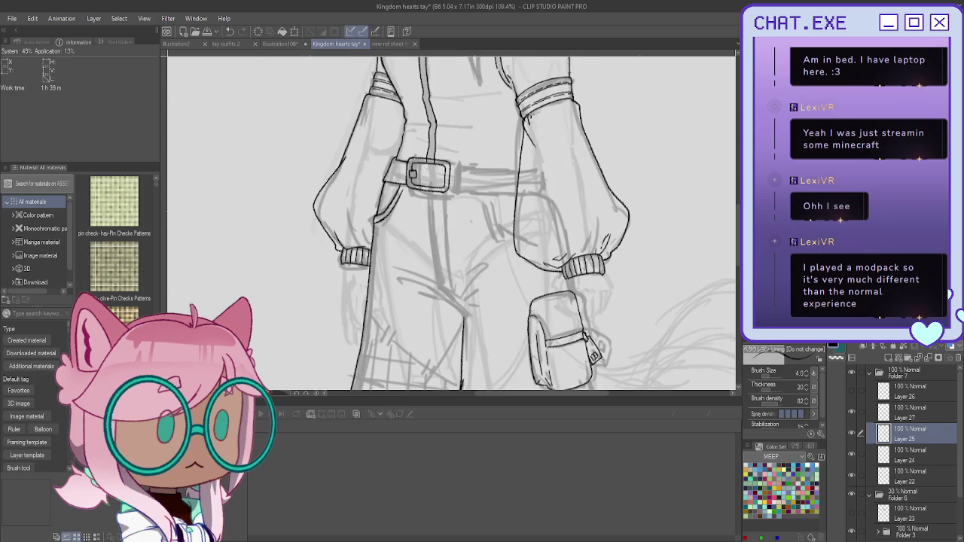
scroll(400, 138, "up", 2)
scroll(399, 138, "up", 1)
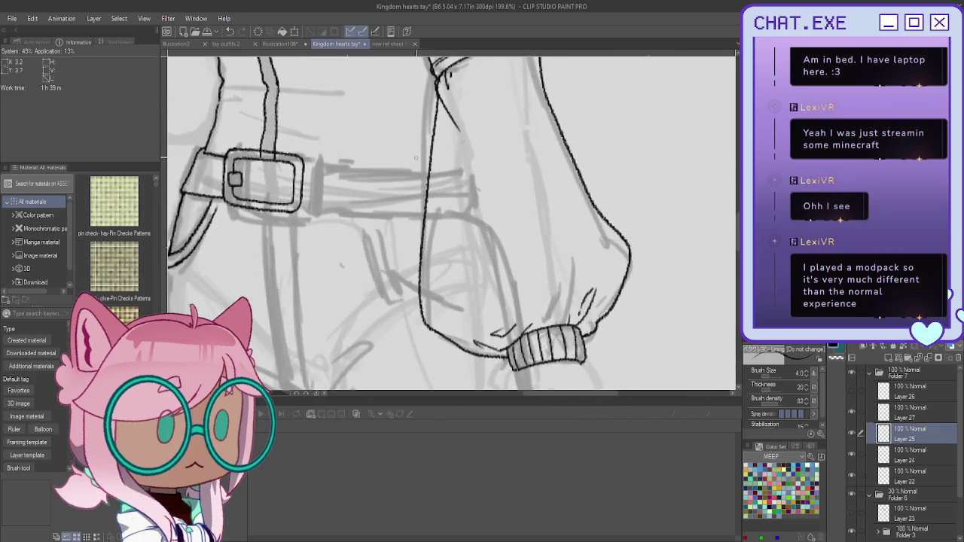
scroll(399, 138, "up", 1)
scroll(400, 138, "up", 1)
scroll(399, 138, "up", 1)
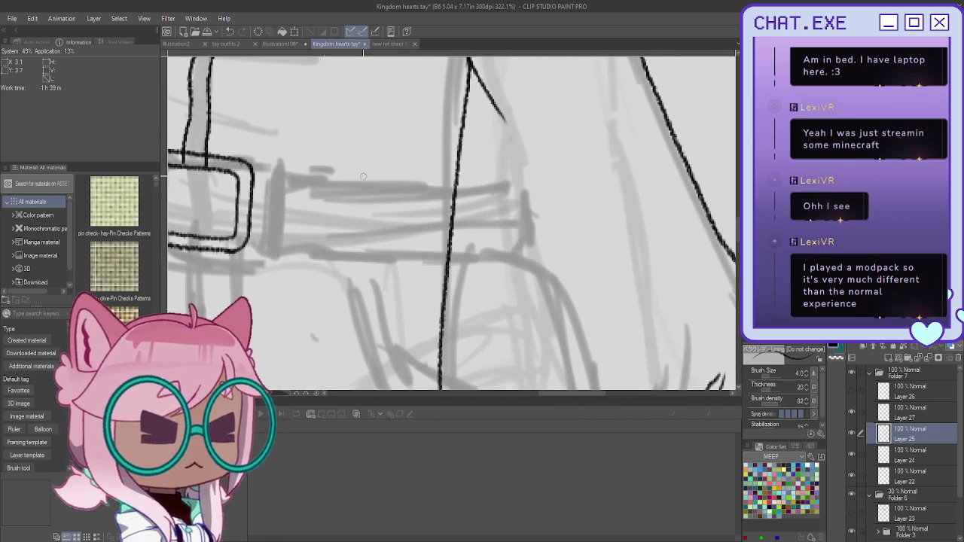
left_click_drag(363, 175, 362, 261)
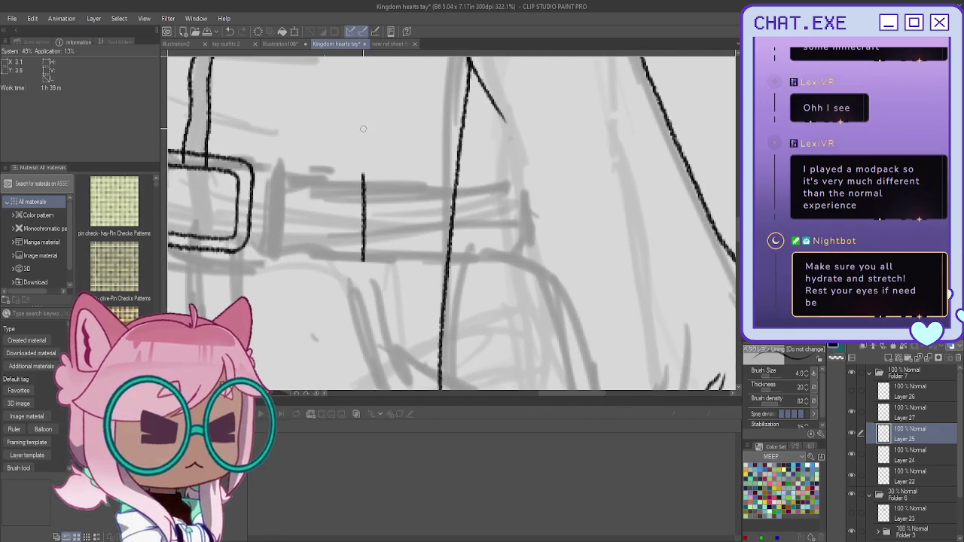
left_click_drag(396, 175, 395, 265)
Add a crossbar and extend the band edge from hem to buckle, then hide Layer 25
mouse_move(373, 195)
left_mouse_down()
mouse_move(422, 226)
mouse_move(452, 271)
left_mouse_up()
scroll(392, 188, "down", 3)
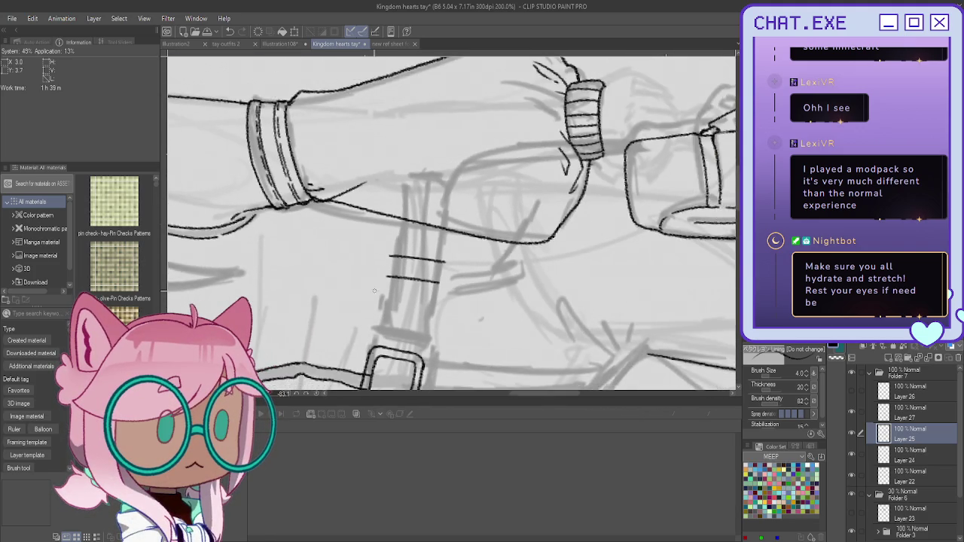
scroll(462, 205, "up", 2)
left_click_drag(460, 205, 460, 248)
scroll(437, 271, "down", 1)
scroll(412, 300, "down", 1)
scroll(412, 302, "up", 1)
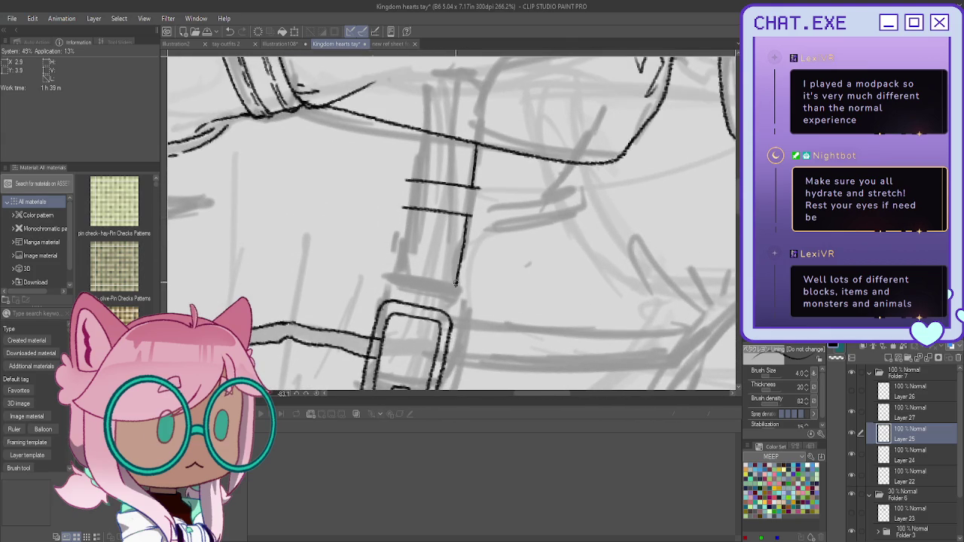
left_click_drag(421, 133, 419, 165)
left_click_drag(412, 217, 399, 283)
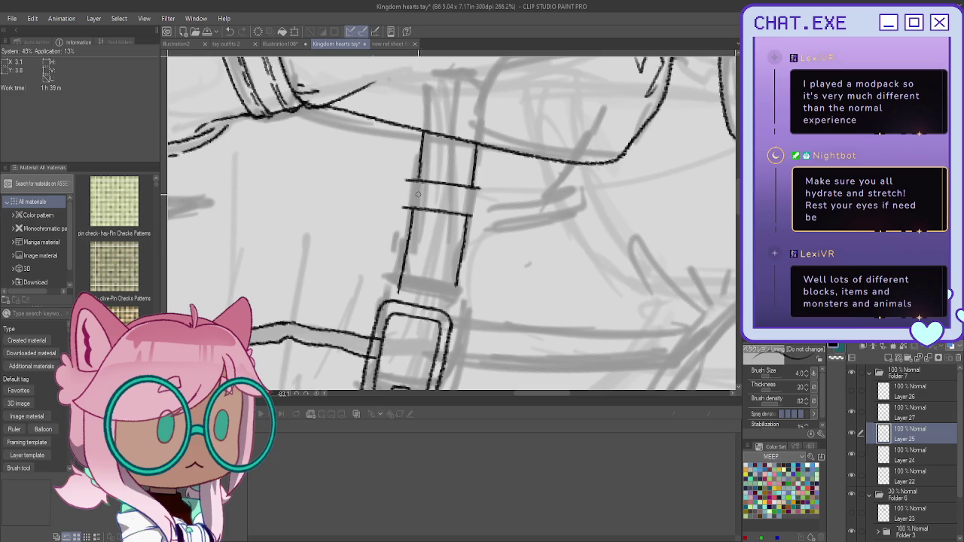
left_click(853, 434)
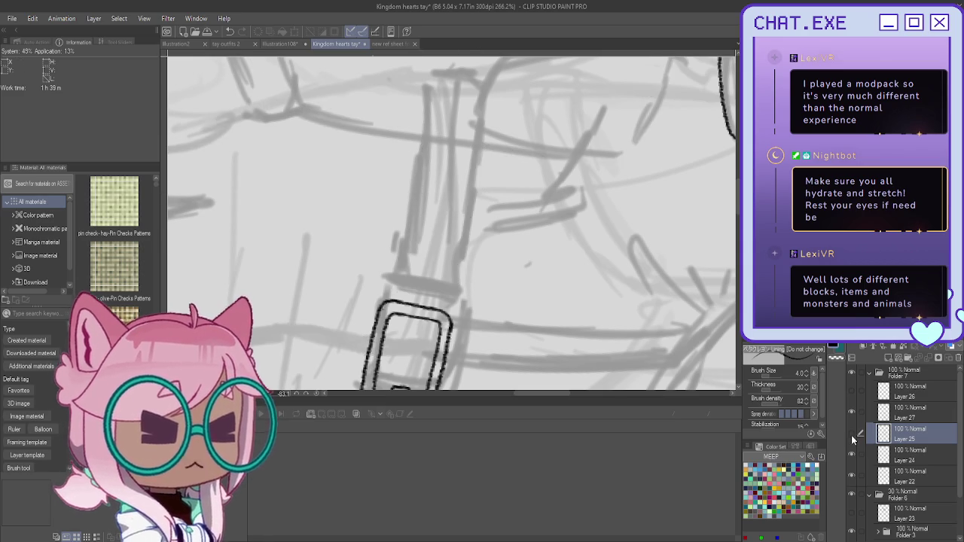
Undo the Layer 25 band strokes and redraw both band edges on Layer 27
key("ctrl+z")
key("ctrl+z")
key("ctrl+z")
key("ctrl+z")
key("ctrl+z")
key("ctrl+z")
key("ctrl+z")
left_click(923, 393)
left_click(918, 414)
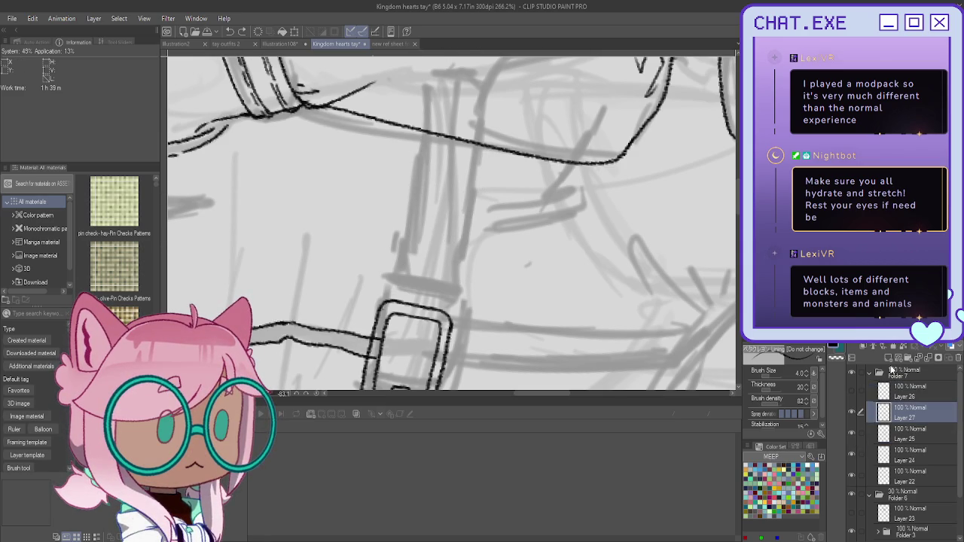
left_click_drag(418, 129, 400, 265)
key("ctrl+z")
left_click_drag(413, 128, 393, 300)
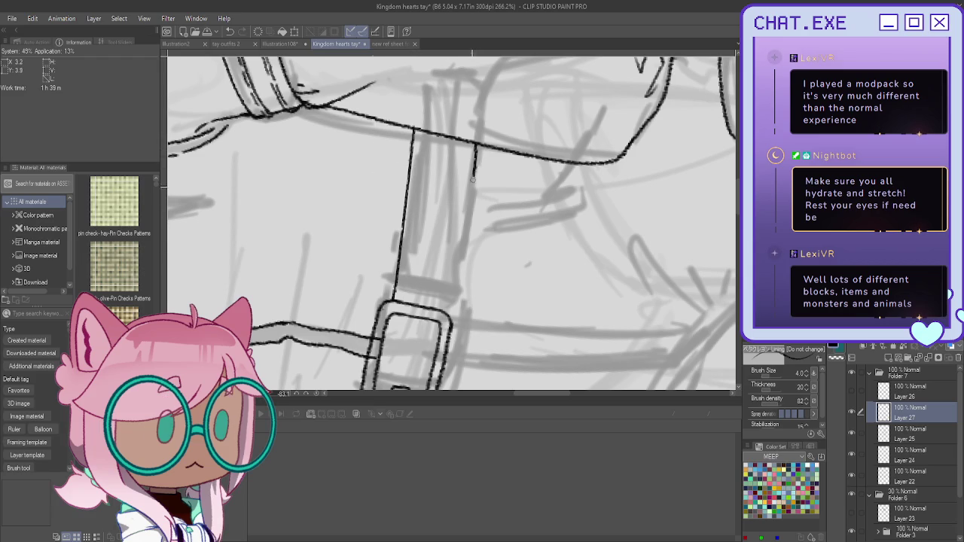
left_click_drag(473, 134, 450, 306)
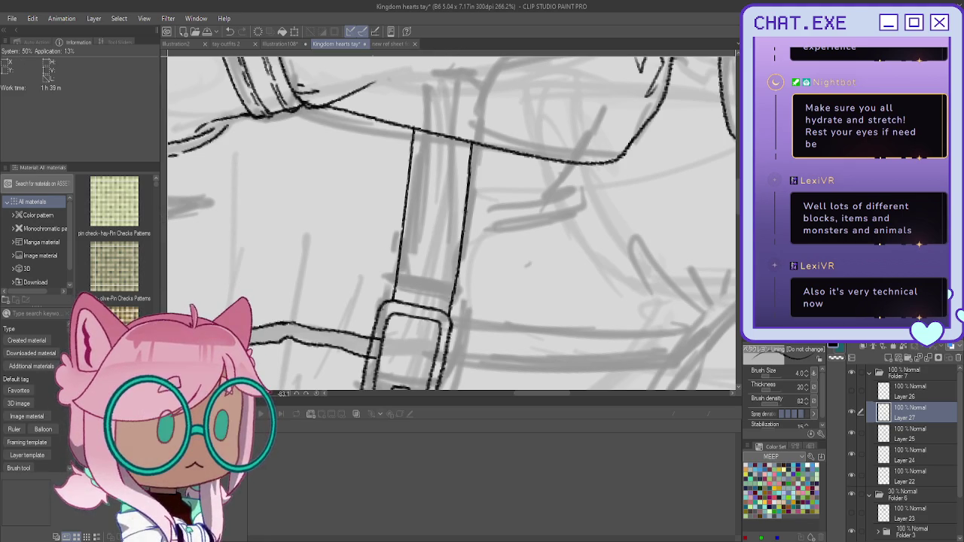
Rotate the canvas and redraw the two band edges running into the buckle
scroll(452, 226, "down", 4)
scroll(452, 226, "down", 3)
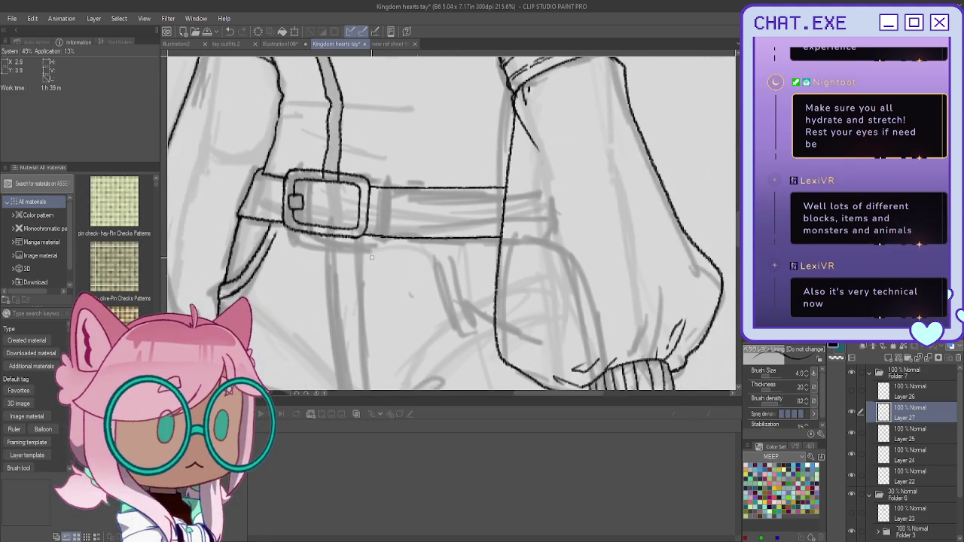
scroll(483, 240, "up", 2)
left_click_drag(452, 226, 527, 302)
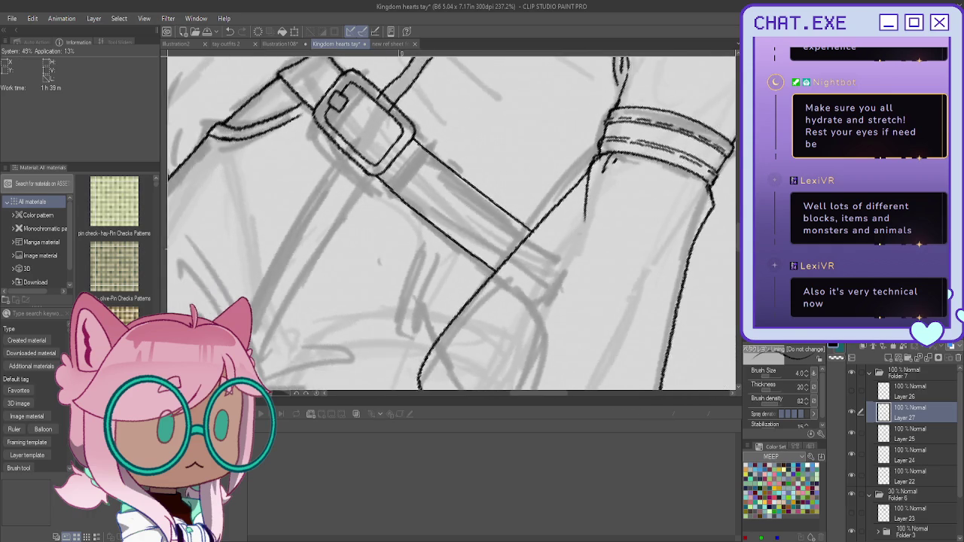
scroll(452, 223, "up", 2)
scroll(452, 224, "up", 2)
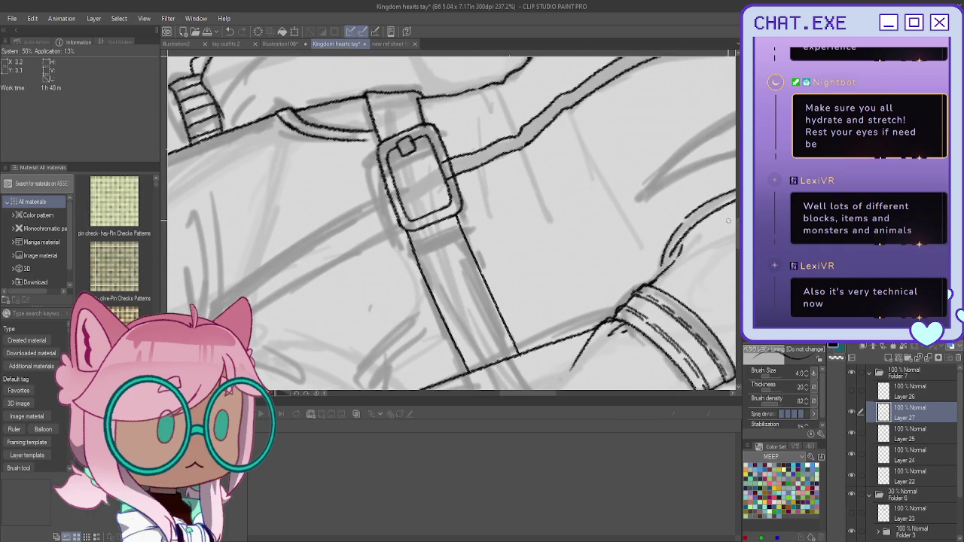
key("ctrl+z")
key("ctrl+z")
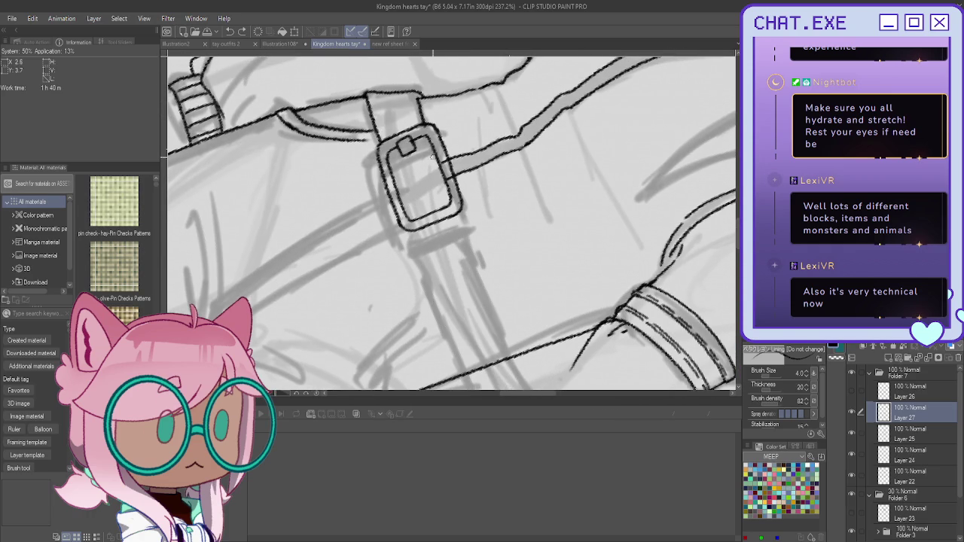
left_click_drag(461, 235, 501, 328)
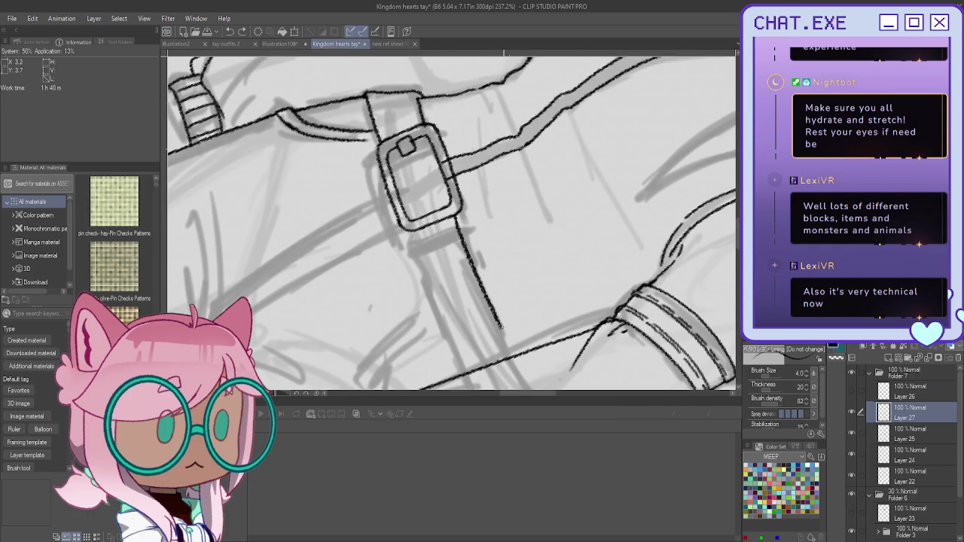
left_click_drag(413, 234, 444, 310)
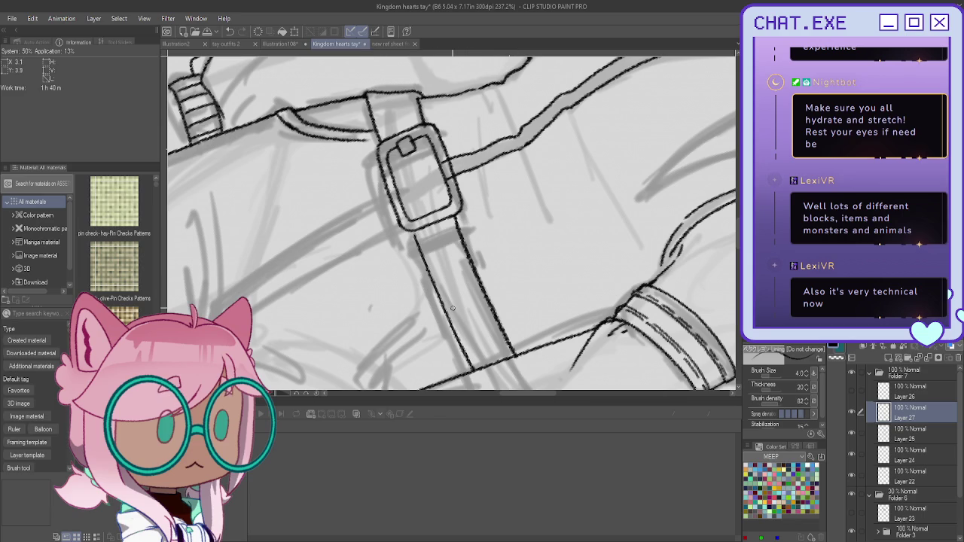
Reset the canvas rotation and toggle layer visibility to compare the new lines
key("ctrl+@")
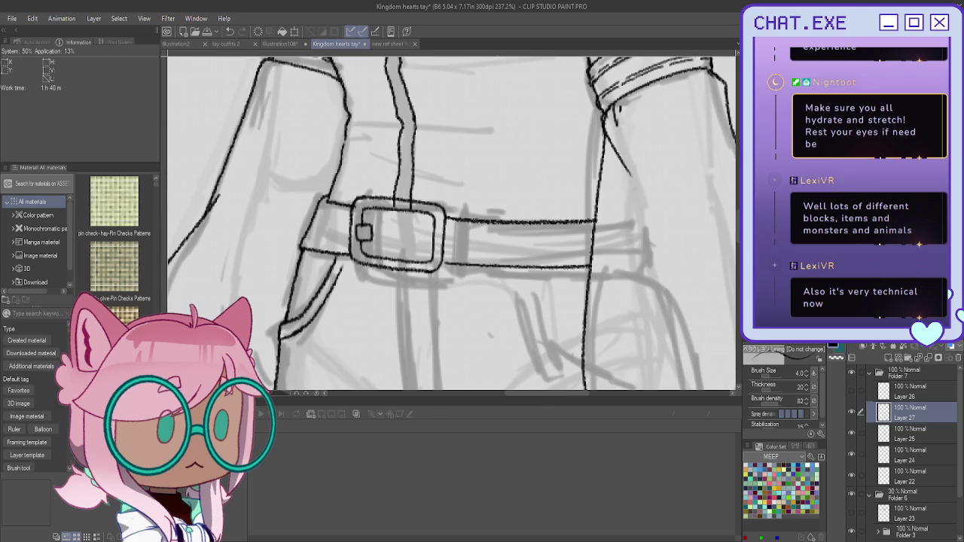
scroll(523, 158, "down", 1)
scroll(523, 158, "down", 1)
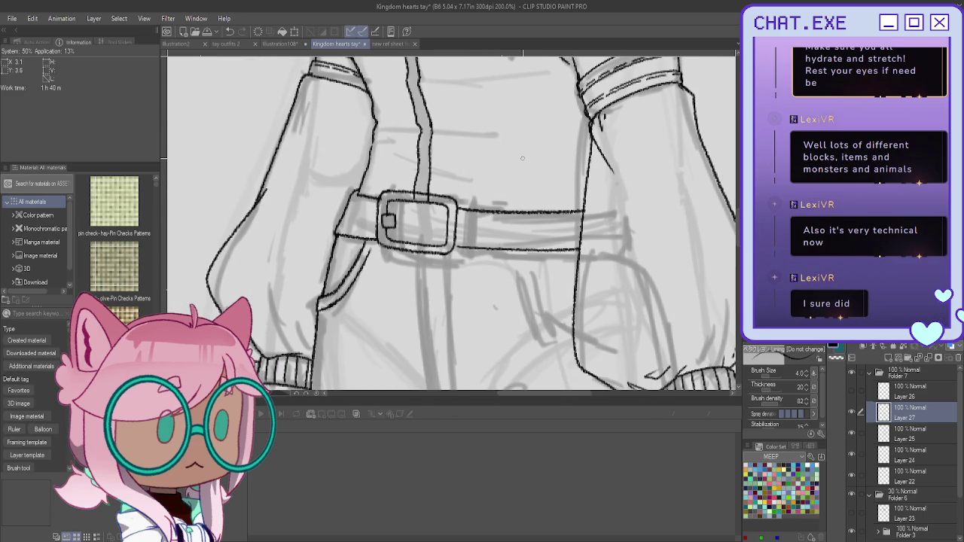
left_click(853, 412)
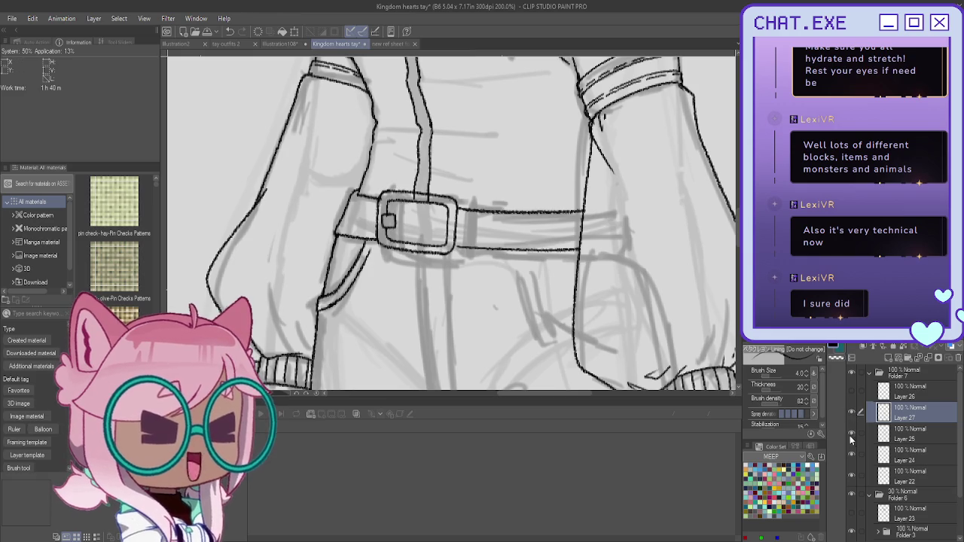
left_click(851, 437)
left_click(897, 433)
scroll(382, 214, "down", 3)
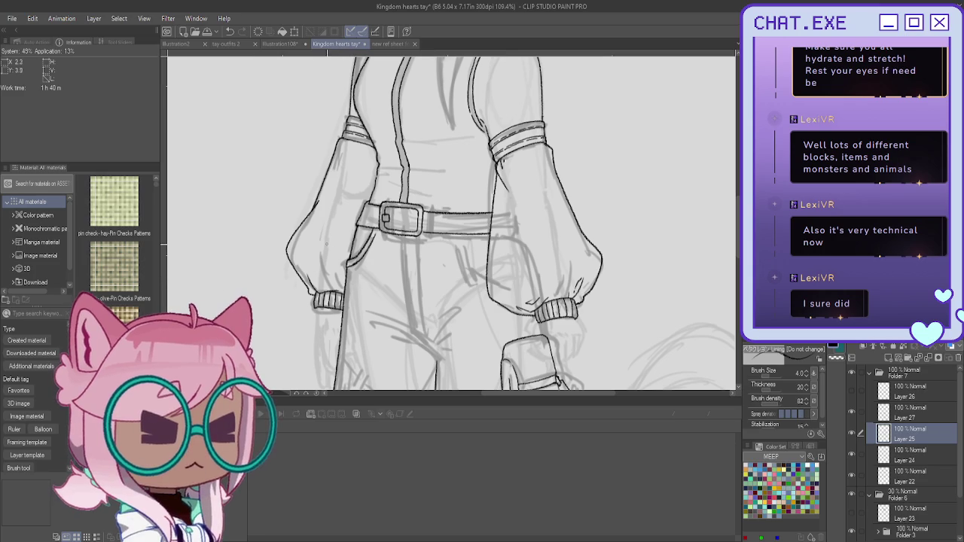
scroll(316, 274, "down", 2)
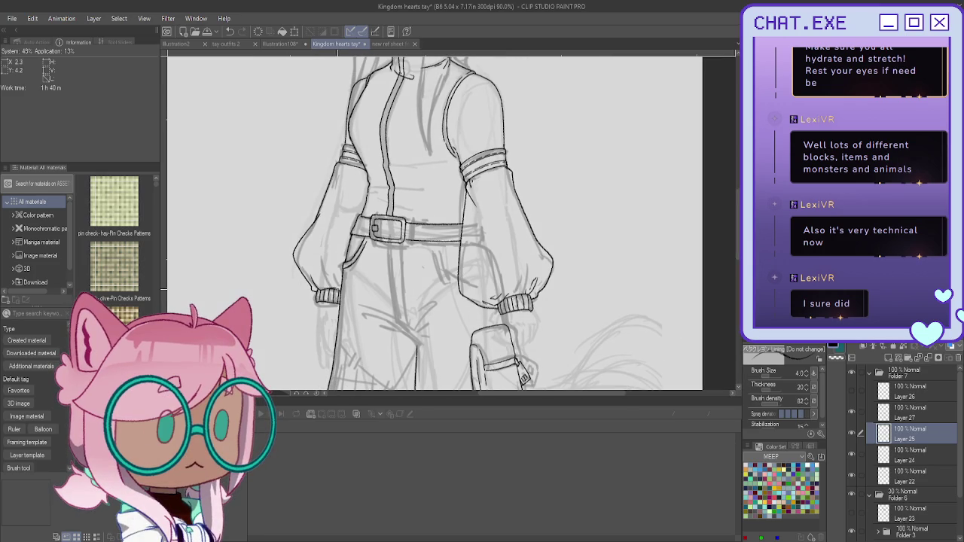
scroll(452, 226, "up", 2)
scroll(452, 226, "up", 1)
scroll(453, 226, "up", 1)
scroll(525, 182, "up", 1)
scroll(527, 179, "up", 1)
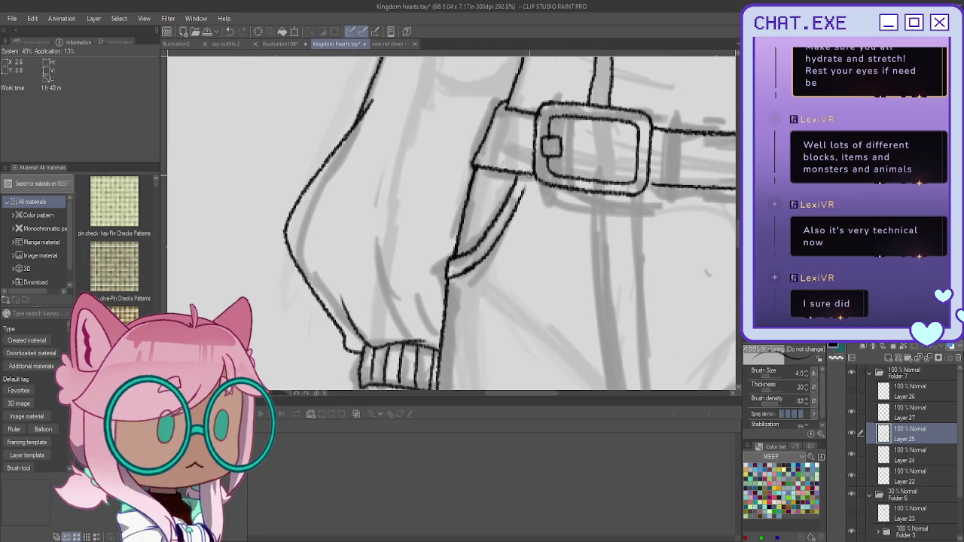
scroll(510, 193, "down", 1)
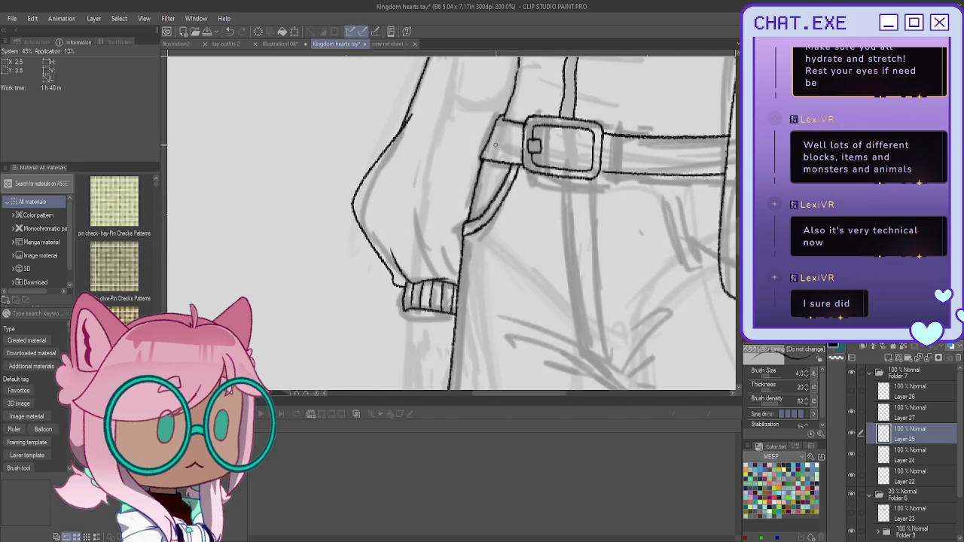
scroll(528, 233, "down", 2)
scroll(550, 301, "down", 1)
scroll(570, 348, "down", 1)
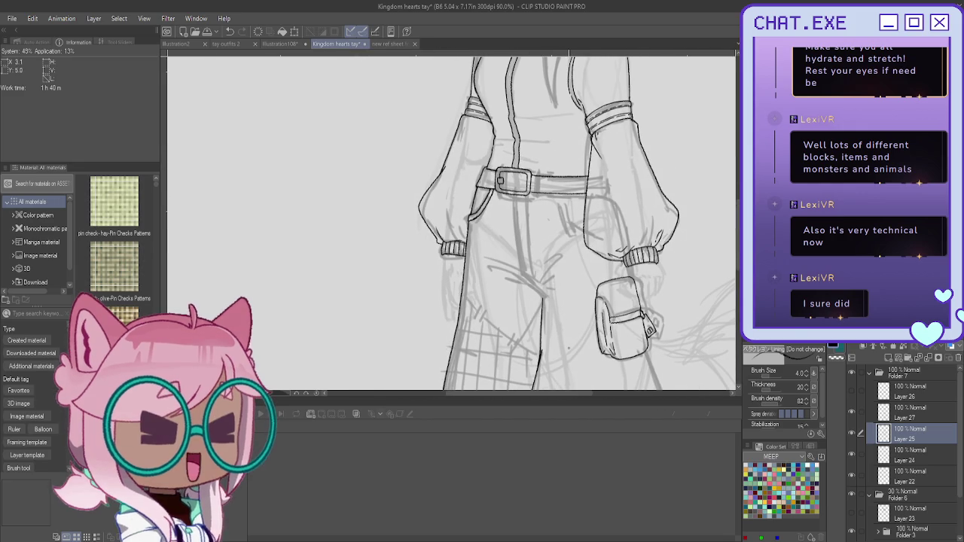
scroll(547, 280, "down", 1)
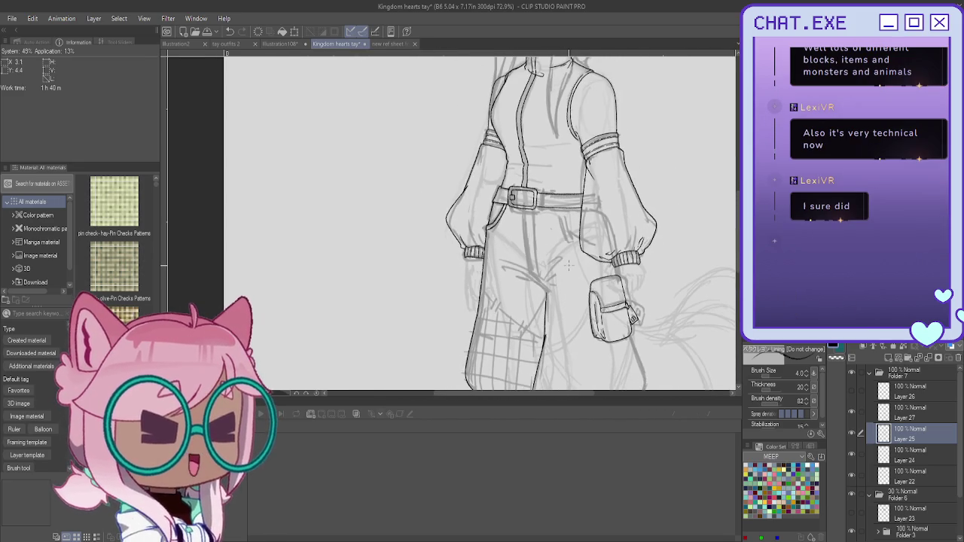
scroll(561, 276, "down", 1)
scroll(581, 271, "down", 1)
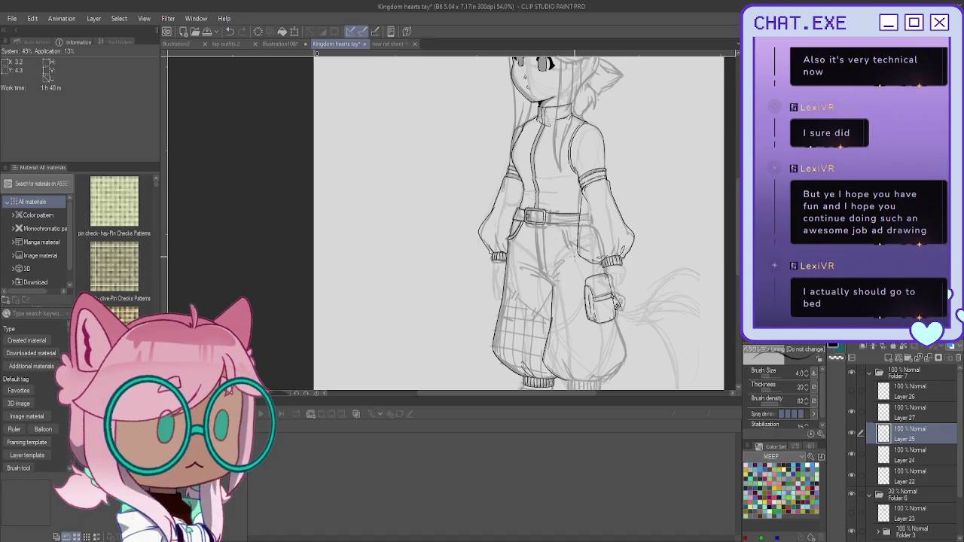
left_click_drag(669, 229, 619, 261)
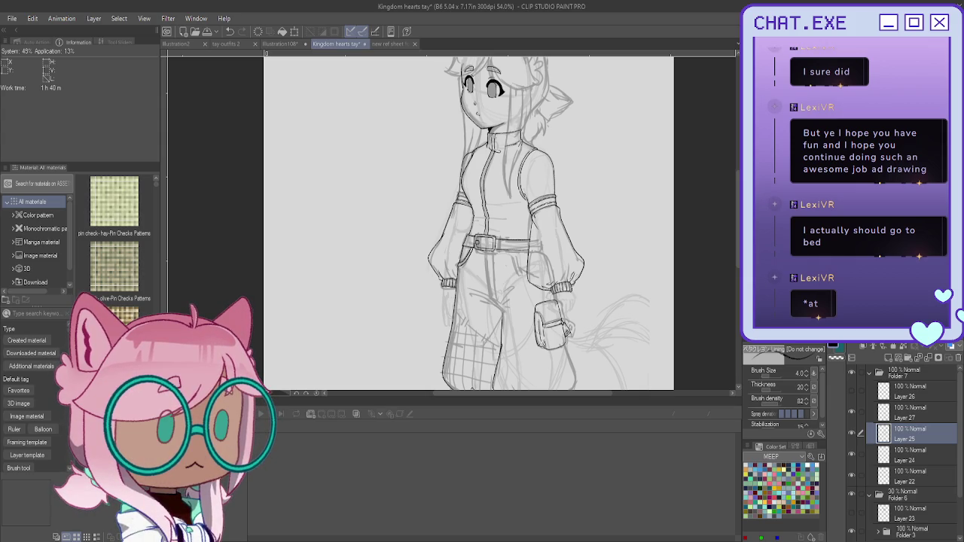
mouse_move(467, 226)
left_mouse_down()
mouse_move(450, 256)
mouse_move(449, 290)
mouse_move(482, 202)
left_mouse_up()
scroll(641, 227, "down", 2)
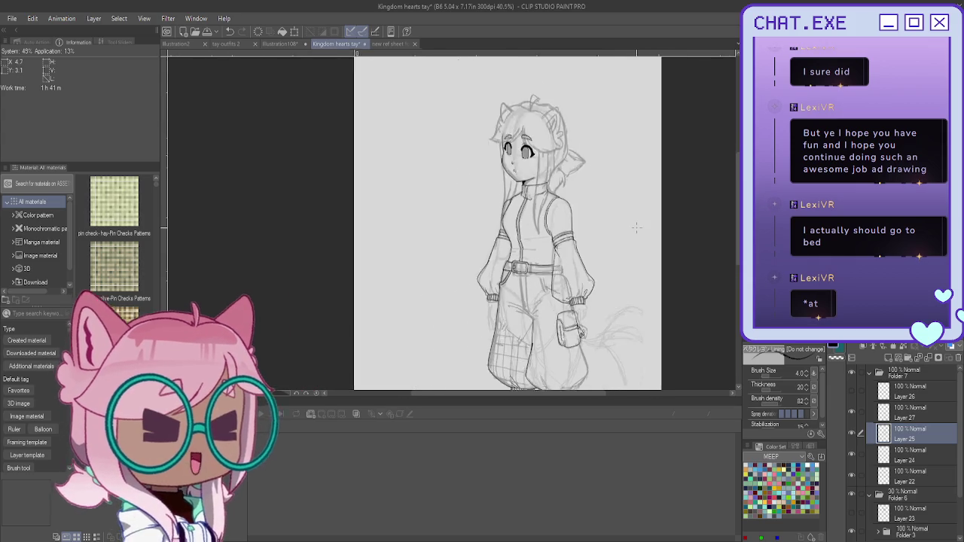
scroll(641, 227, "down", 2)
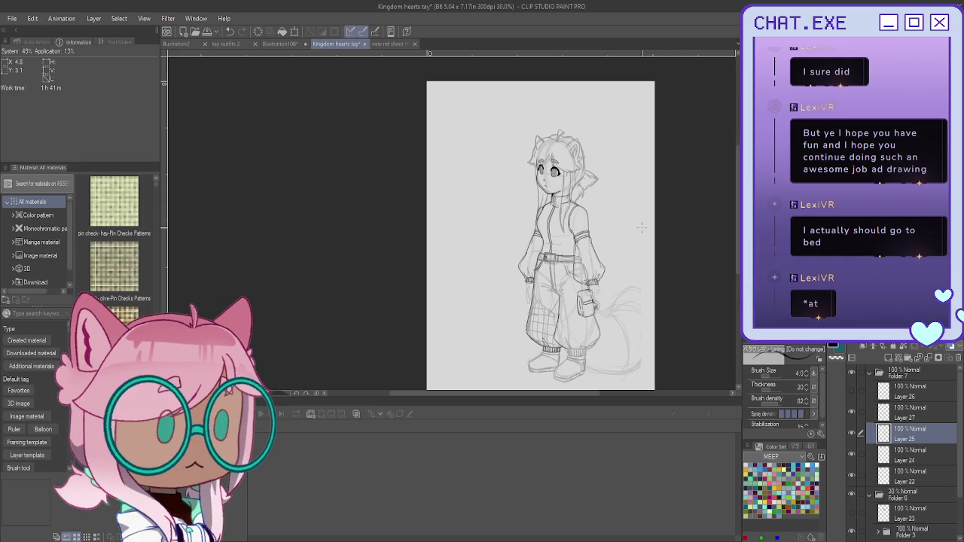
scroll(641, 227, "up", 3)
scroll(641, 227, "up", 2)
left_click_drag(527, 316, 550, 83)
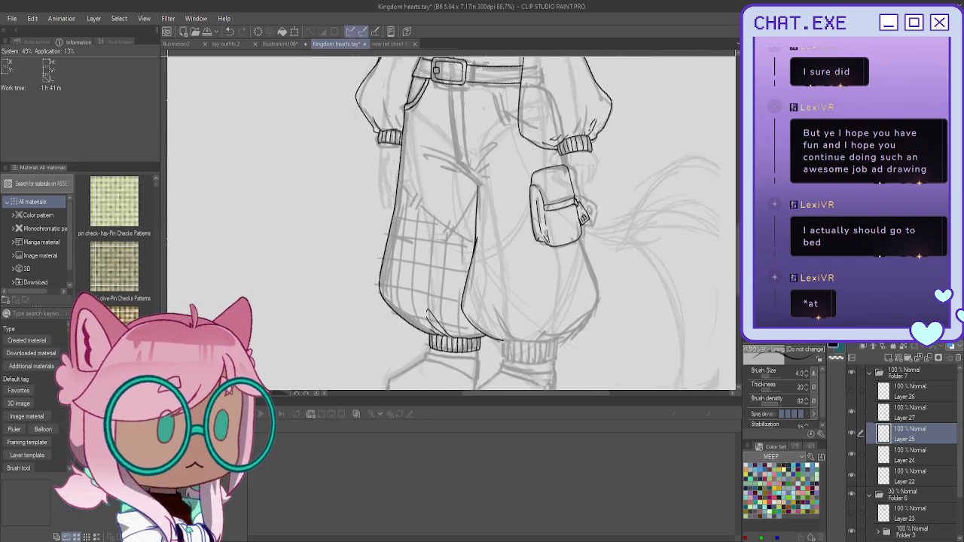
Extend the pant leg outline below the side pouch
left_click_drag(497, 226, 527, 171)
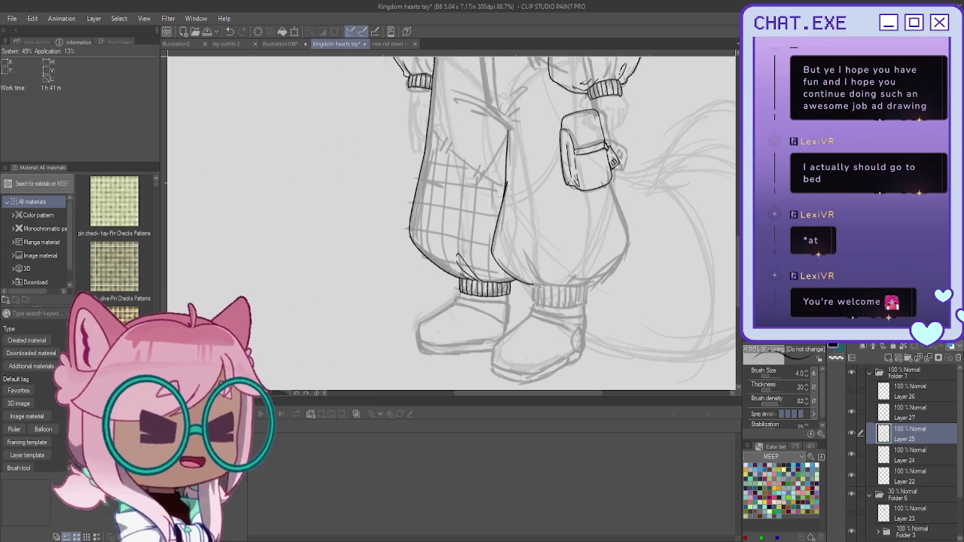
scroll(624, 151, "up", 2)
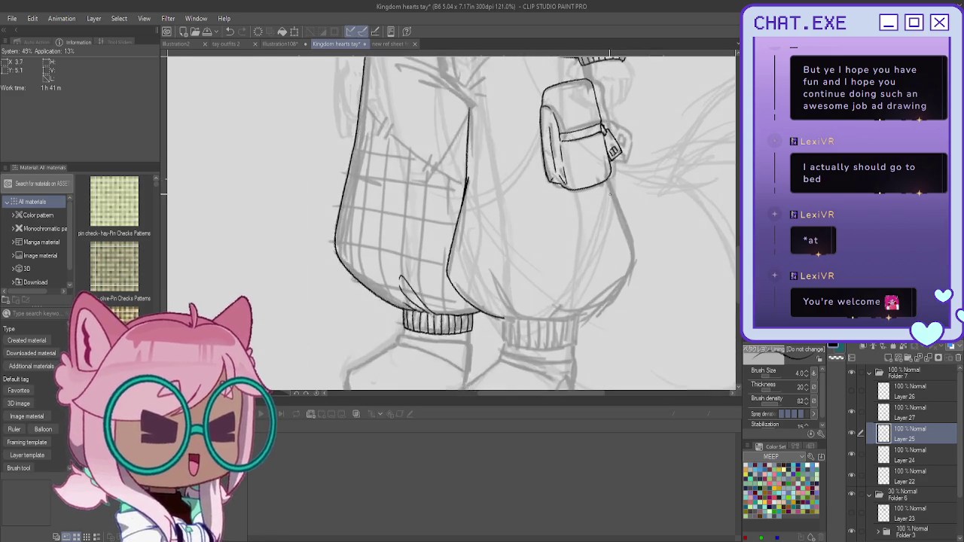
scroll(610, 128, "up", 2)
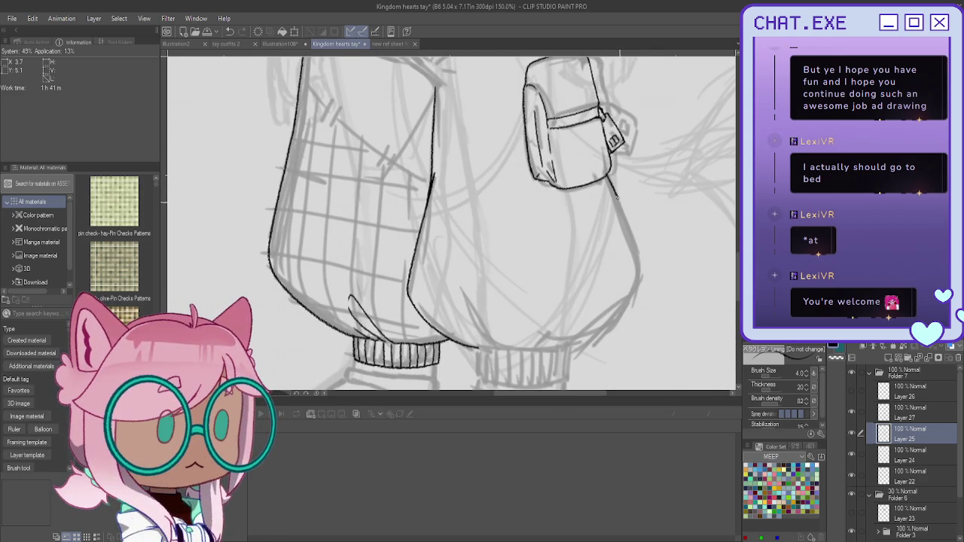
left_click_drag(633, 239, 641, 281)
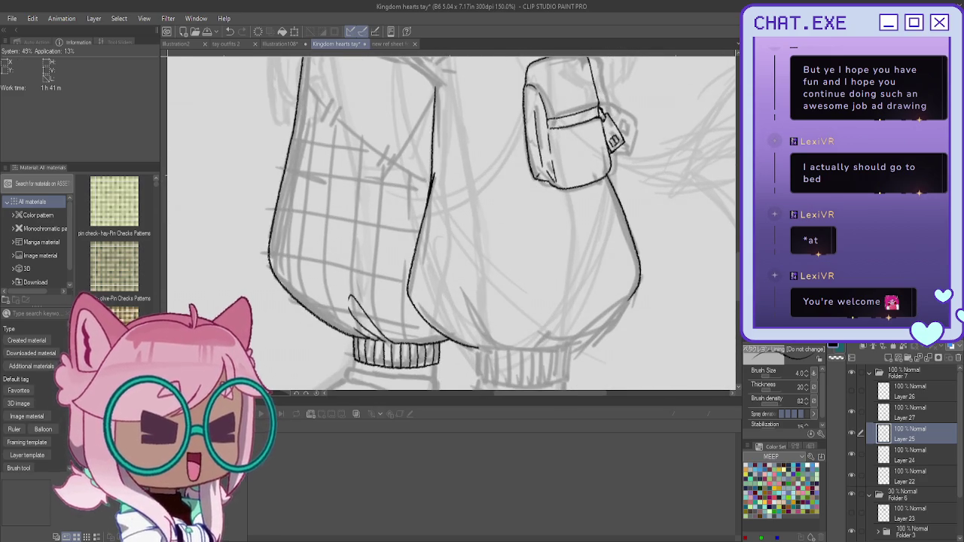
Flip the canvas horizontally and ink the baggy leg's lower edge above the cuff
key("h")
scroll(320, 362, "down", 2)
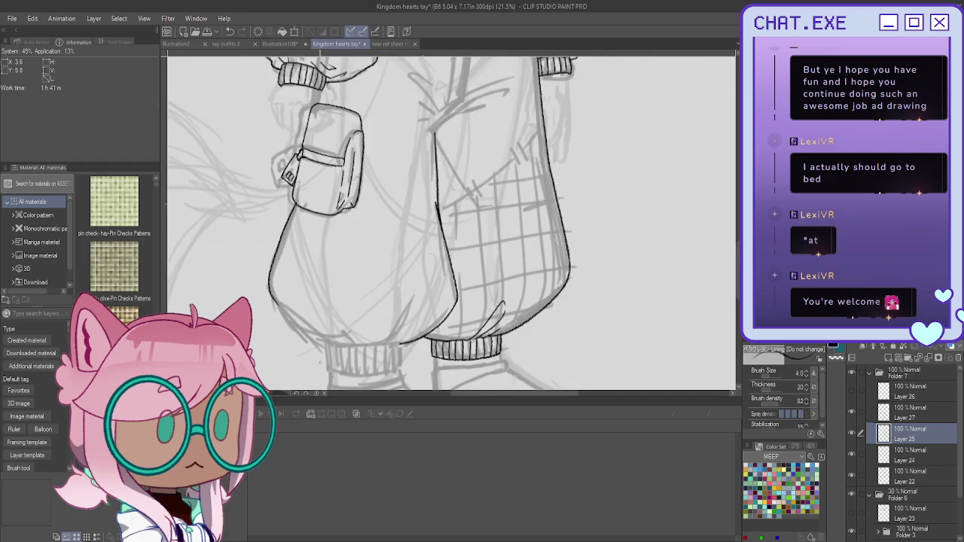
scroll(320, 363, "up", 2)
left_click_drag(248, 262, 305, 319)
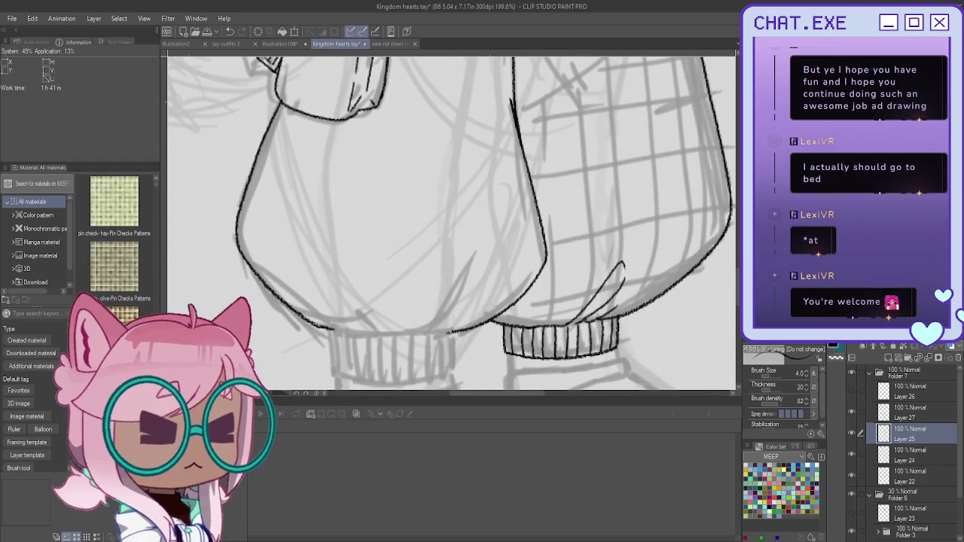
mouse_move(565, 226)
left_mouse_down()
mouse_move(350, 226)
mouse_move(237, 176)
left_mouse_up()
mouse_move(351, 271)
left_mouse_down()
mouse_move(418, 282)
mouse_move(391, 235)
left_mouse_up()
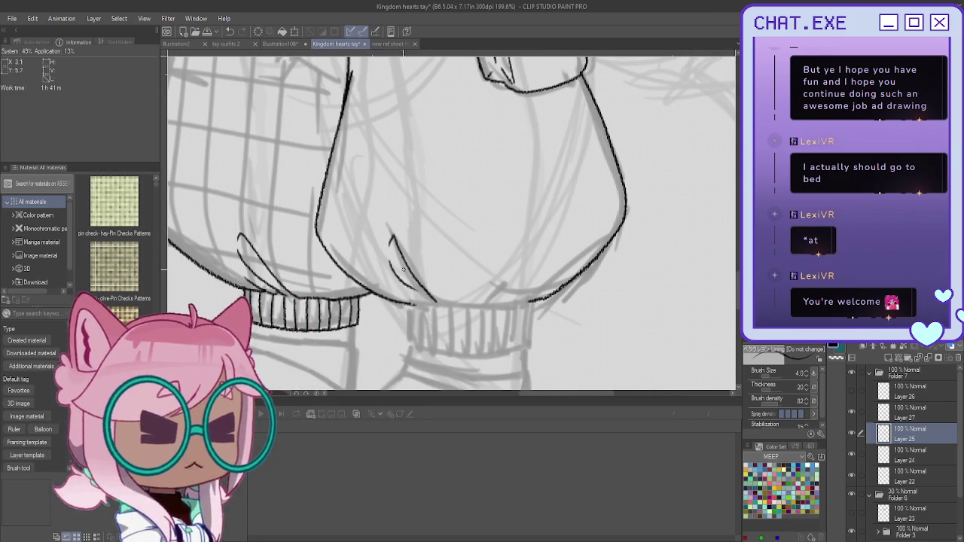
scroll(424, 298, "up", 1)
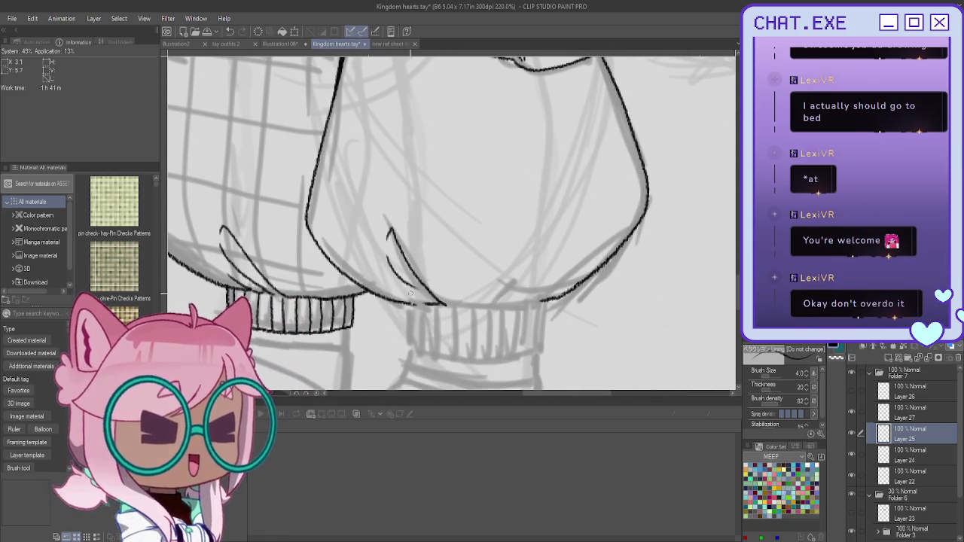
scroll(382, 252, "down", 1)
scroll(382, 252, "down", 1)
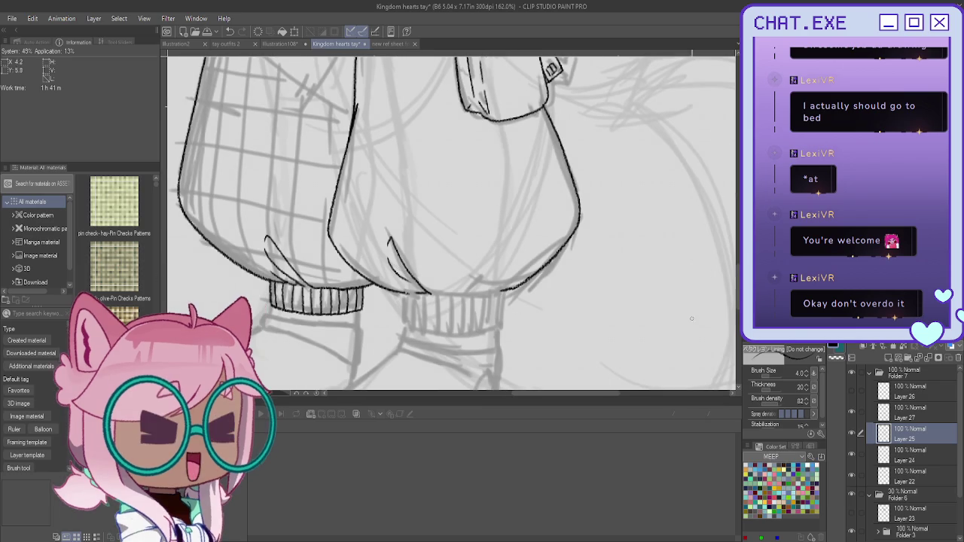
mouse_move(398, 303)
left_mouse_down()
mouse_move(384, 218)
mouse_move(442, 220)
left_mouse_up()
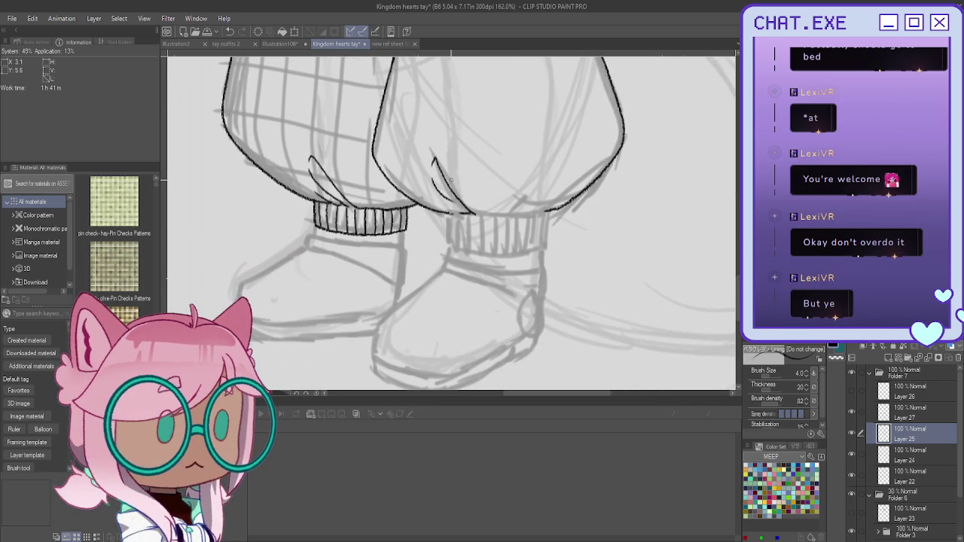
Ink the second ankle cuff's outline with a fold line above it
scroll(451, 180, "up", 2)
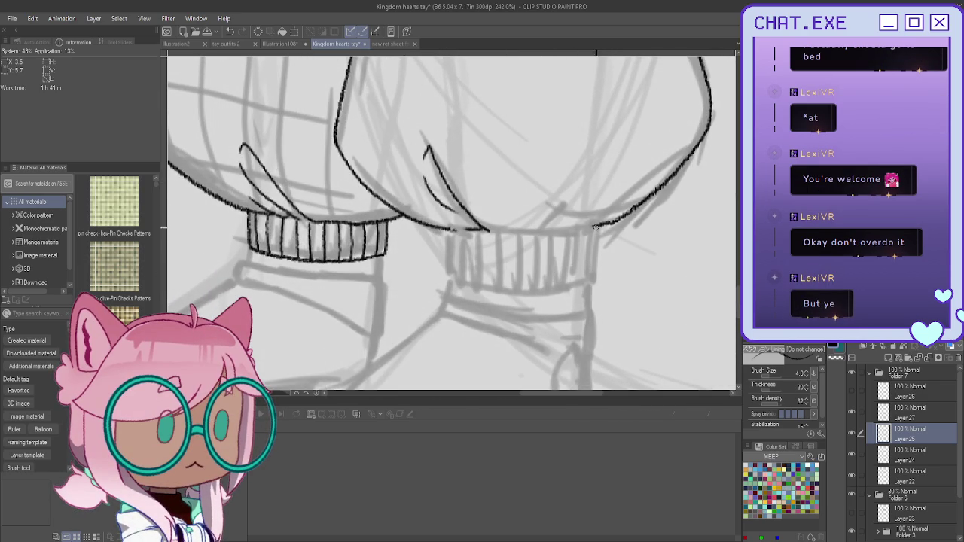
left_click_drag(589, 225, 500, 231)
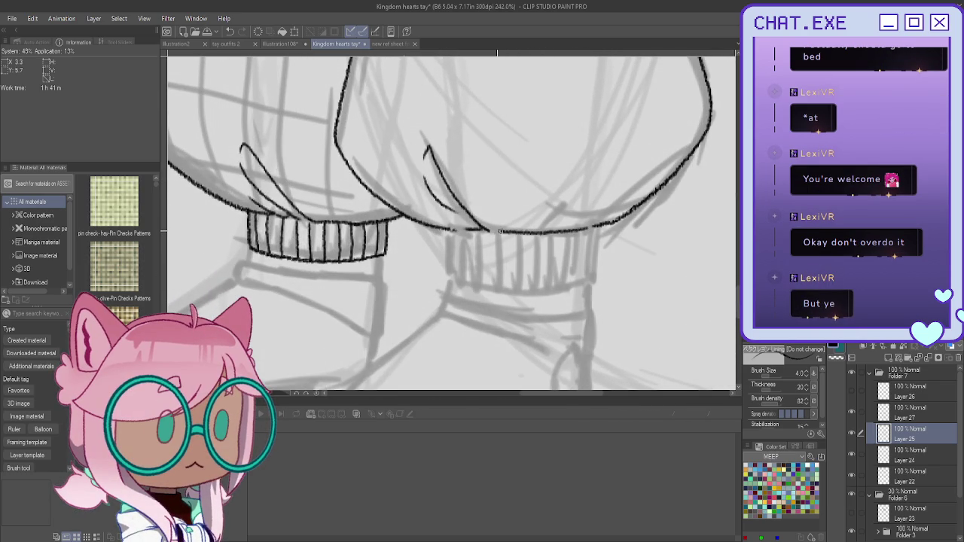
left_click_drag(593, 226, 609, 193)
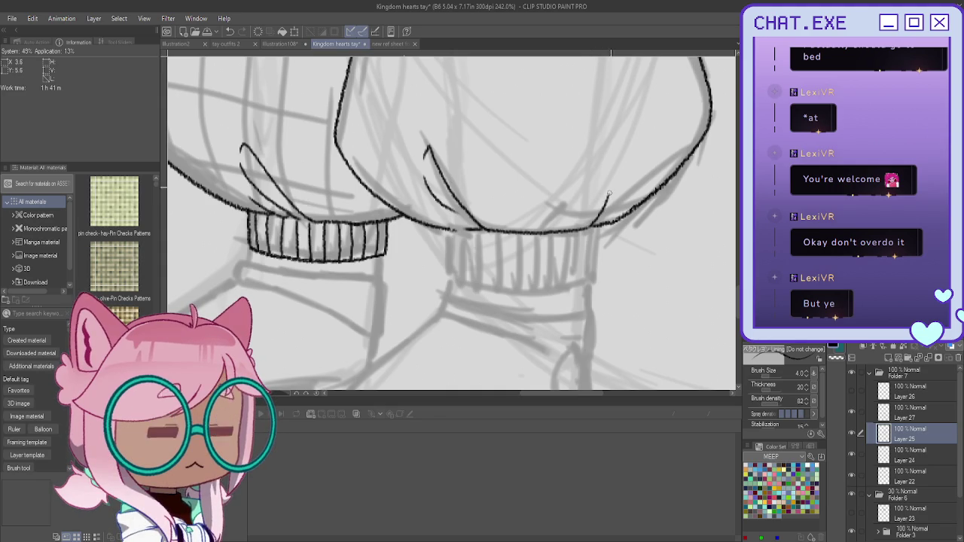
left_click_drag(445, 231, 446, 271)
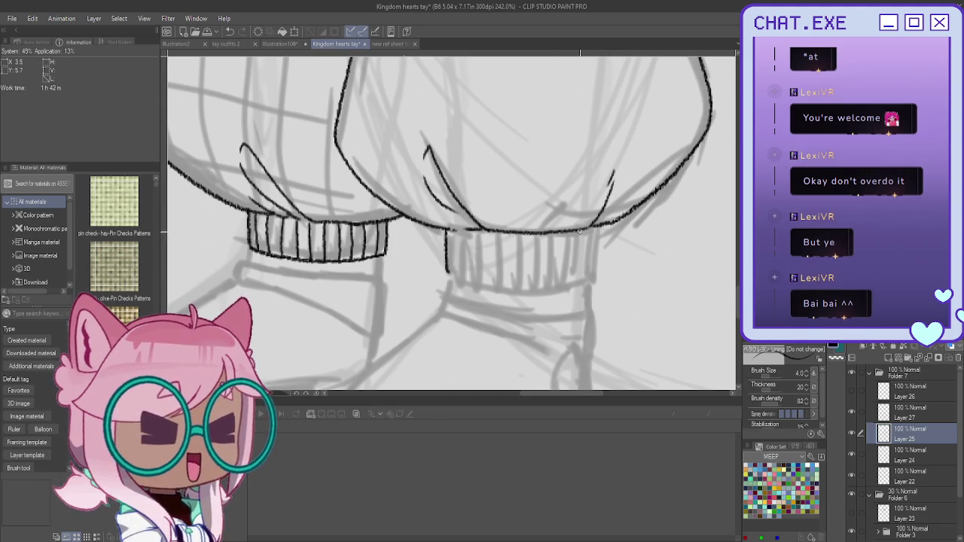
left_click_drag(599, 227, 598, 253)
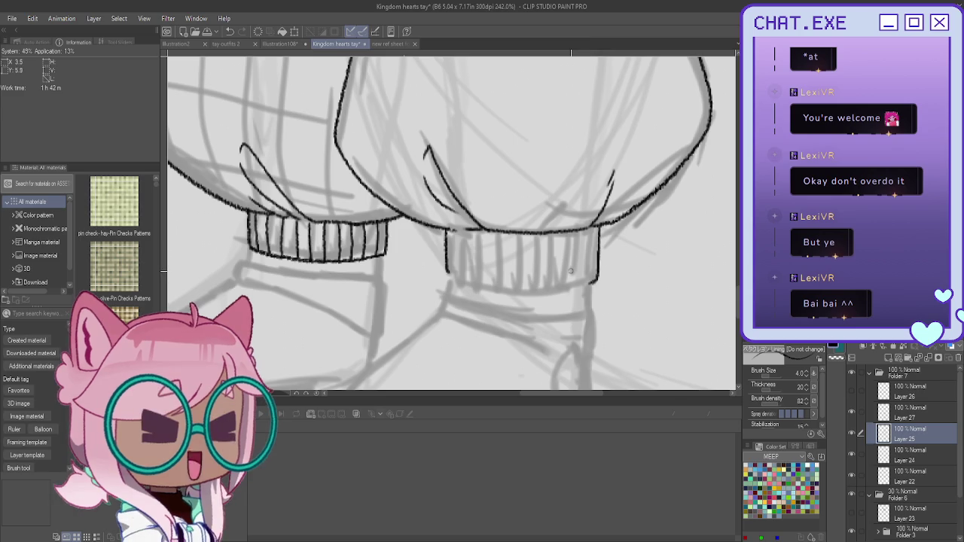
left_click_drag(578, 286, 468, 285)
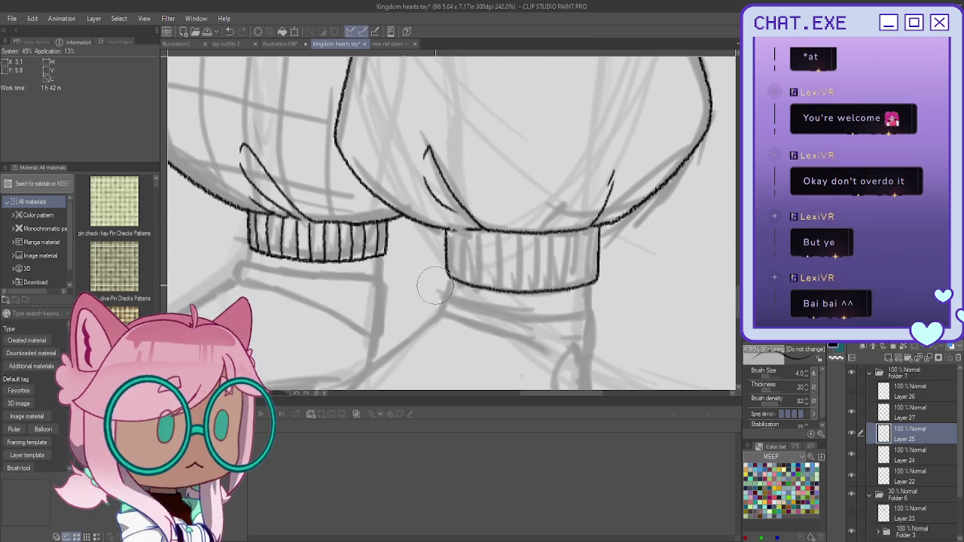
scroll(446, 260, "up", 2)
left_click_drag(446, 258, 466, 292)
key("ctrl+z")
left_click_drag(450, 211, 446, 276)
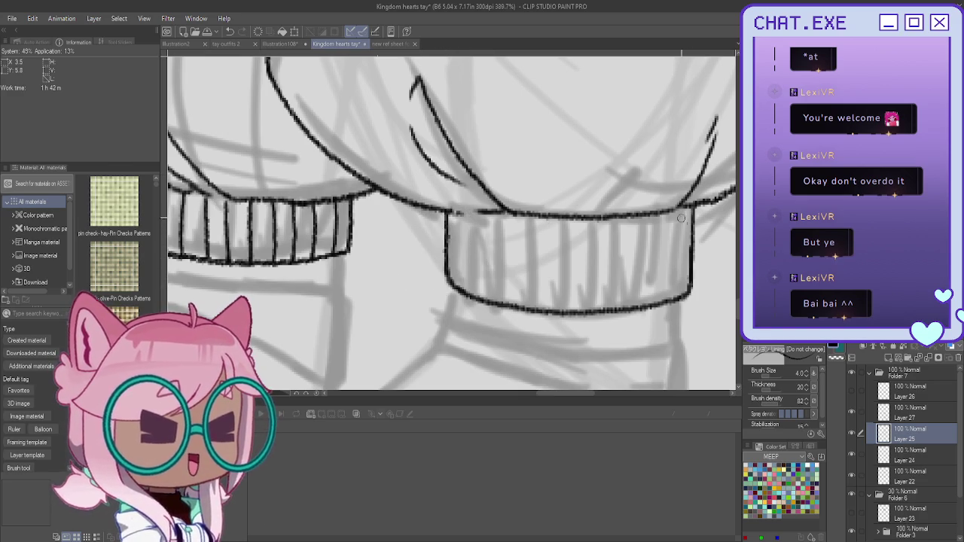
Draw vertical ribbing lines across the cuff, undoing misplaced ones
mouse_move(682, 209)
left_mouse_down()
mouse_move(680, 299)
mouse_move(663, 259)
mouse_move(662, 304)
left_mouse_up()
left_click_drag(635, 214, 633, 304)
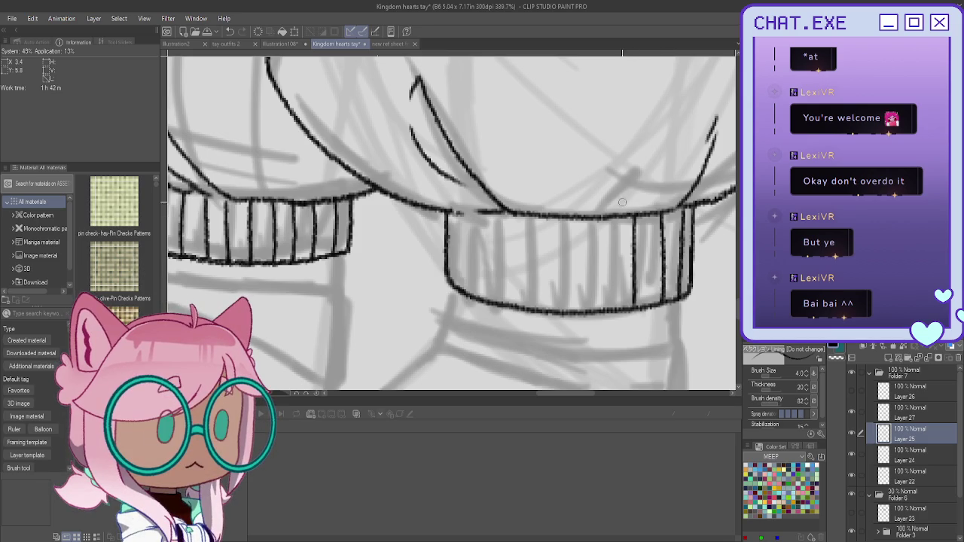
key("ctrl+z")
key("ctrl+z")
key("ctrl+z")
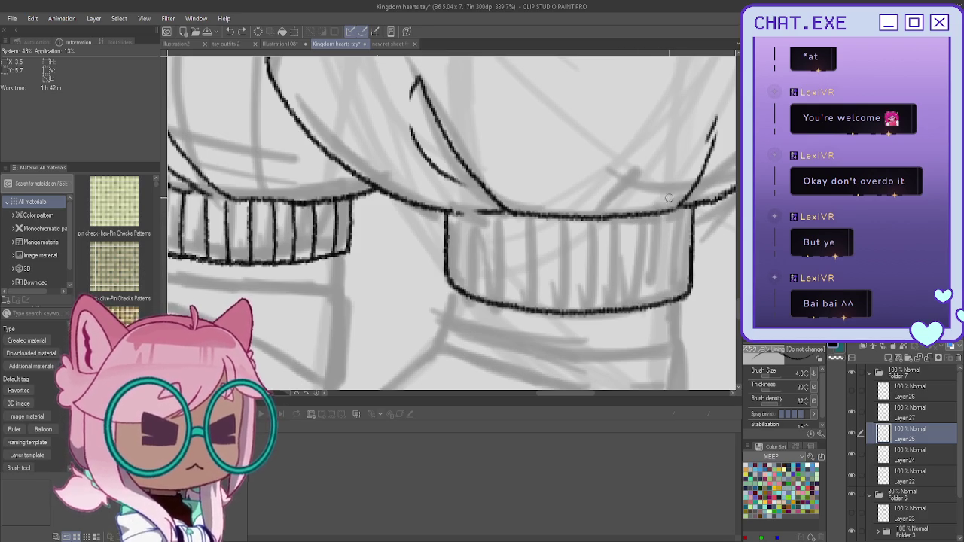
mouse_move(682, 206)
left_mouse_down()
mouse_move(681, 302)
mouse_move(667, 261)
mouse_move(667, 304)
left_mouse_up()
key("ctrl+z")
left_click_drag(661, 210, 660, 302)
left_click_drag(627, 224, 630, 308)
left_click_drag(601, 218, 599, 312)
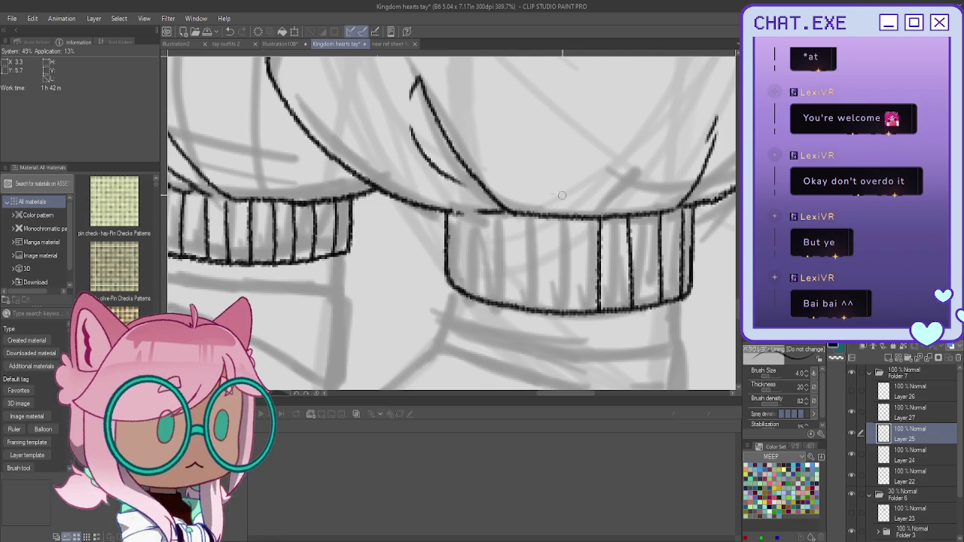
left_click_drag(568, 216, 569, 312)
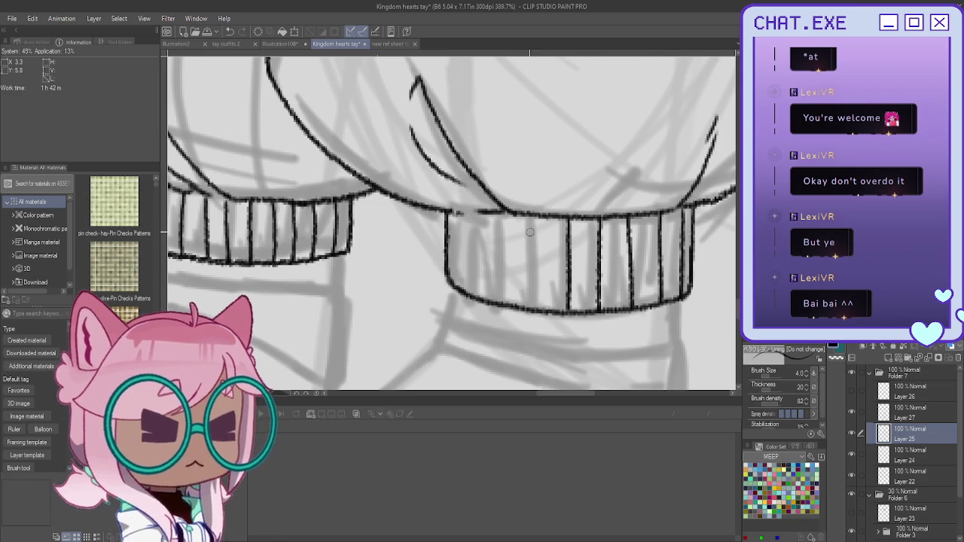
left_click_drag(536, 217, 535, 306)
left_click_drag(499, 217, 503, 308)
mouse_move(478, 213)
left_mouse_down()
mouse_move(478, 300)
mouse_move(459, 226)
mouse_move(462, 292)
left_mouse_up()
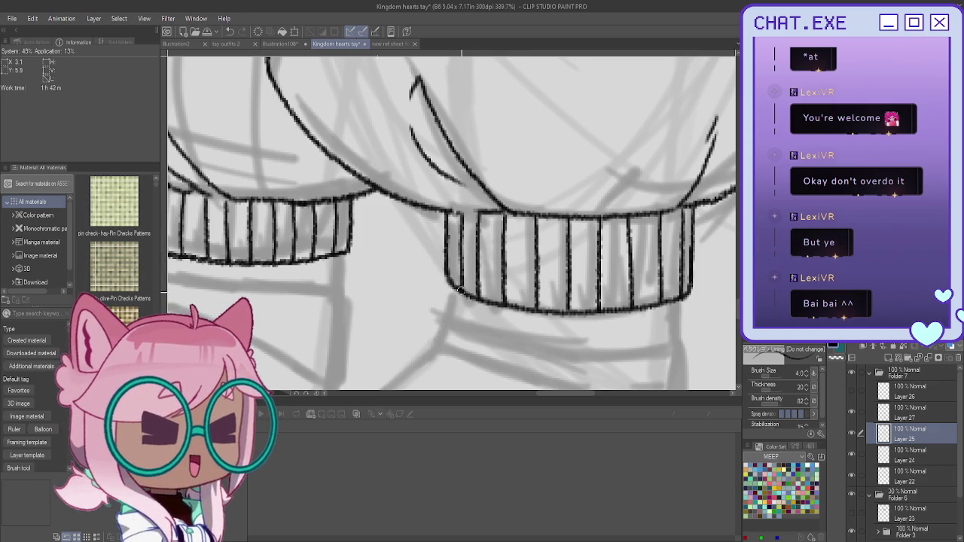
Zoom out to the upper legs and pouch and add a new layer above Layer 25
scroll(461, 290, "down", 2)
scroll(444, 241, "down", 2)
scroll(430, 196, "down", 1)
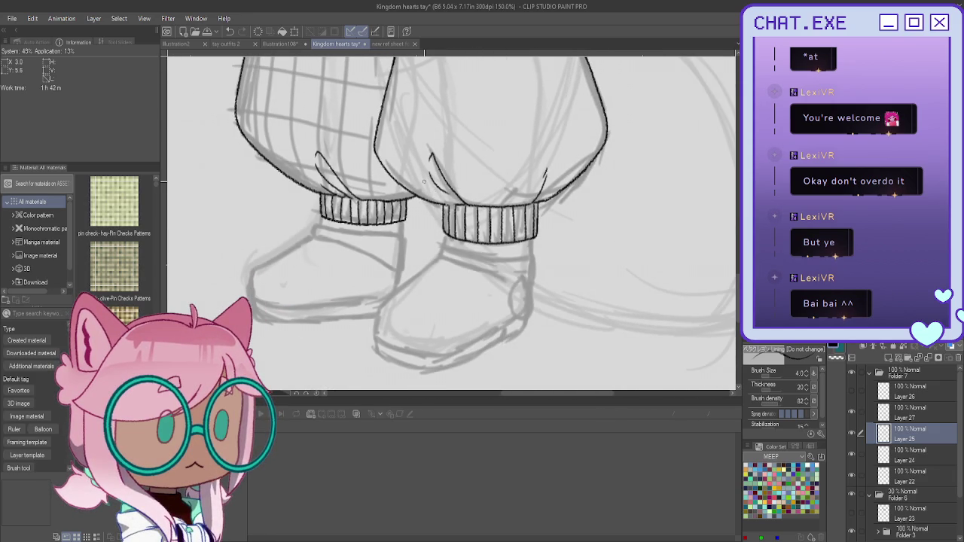
scroll(419, 345, "down", 1)
mouse_move(484, 324)
left_mouse_down()
mouse_move(610, 414)
mouse_move(610, 472)
left_mouse_up()
left_click(890, 358)
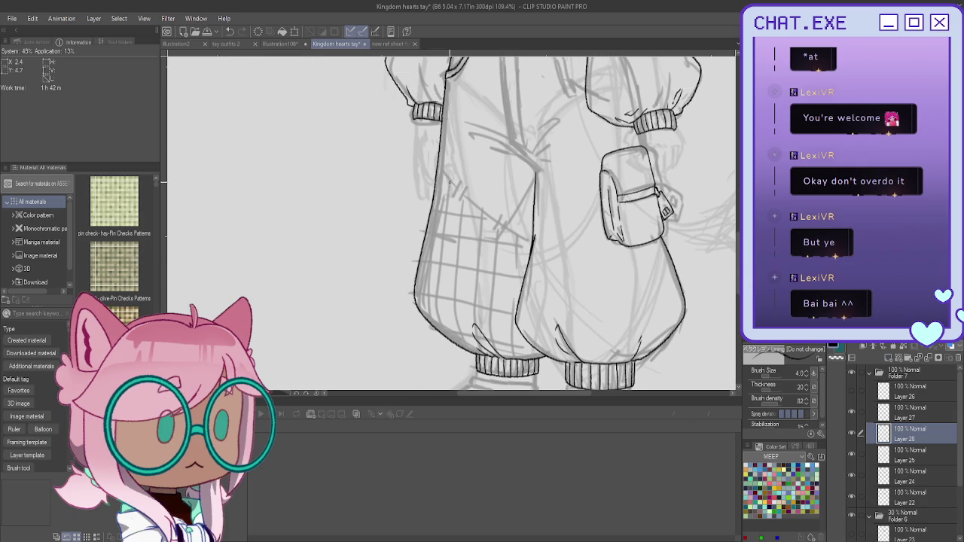